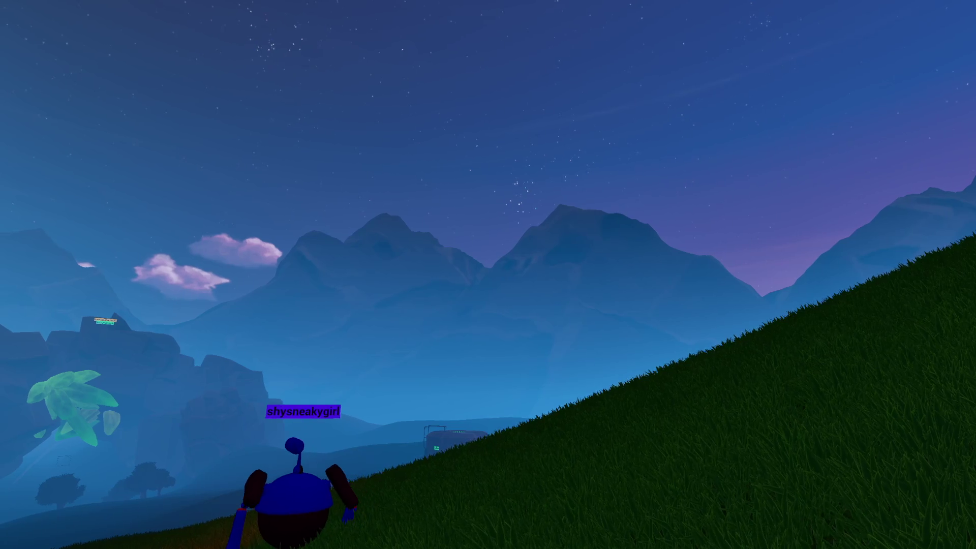
Walk the robot avatar up the grassy slope to the hilltop beside the decorated pine
key("a")
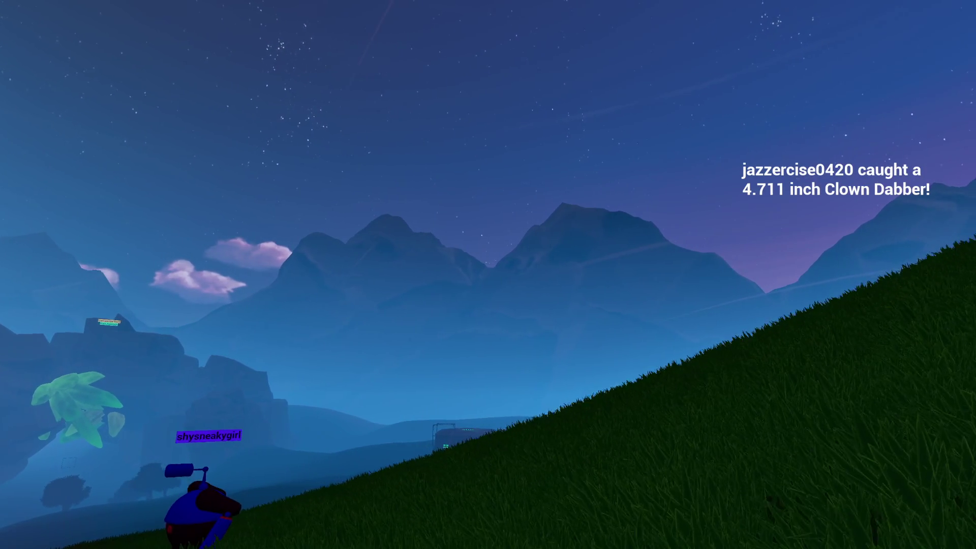
key("d")
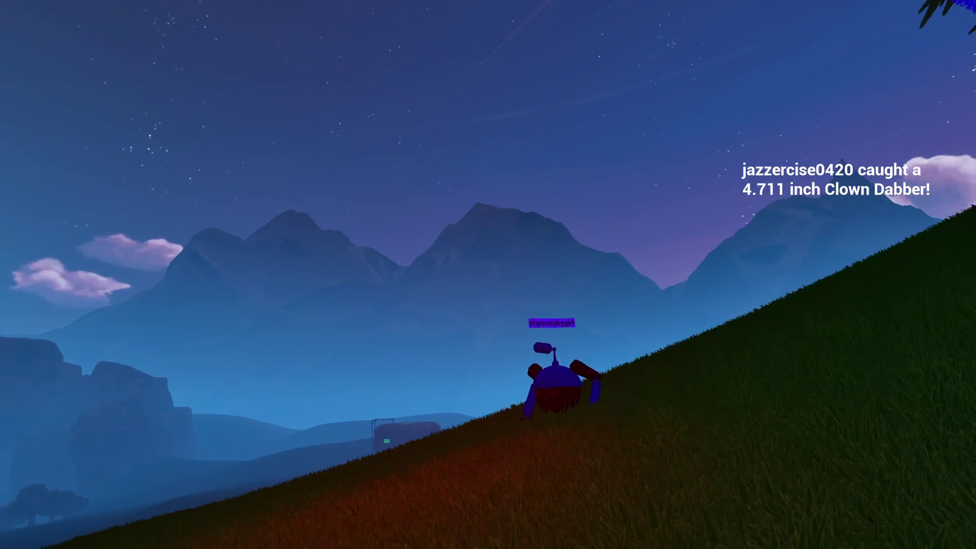
key("d")
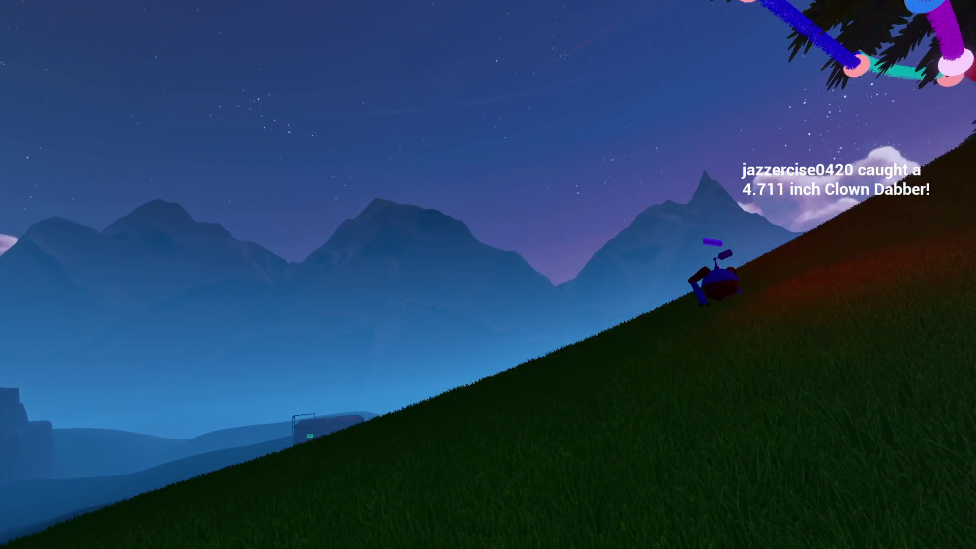
key("d")
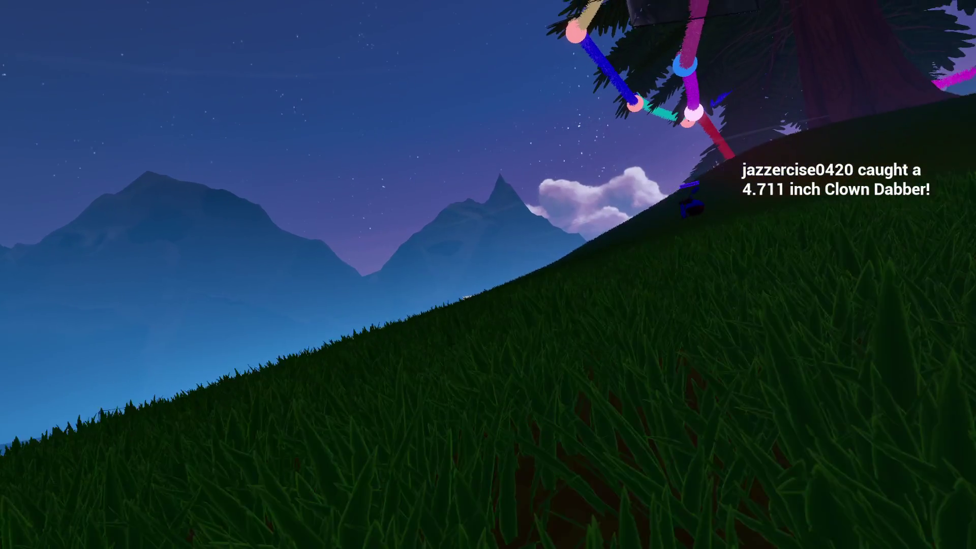
key("d")
key("d")
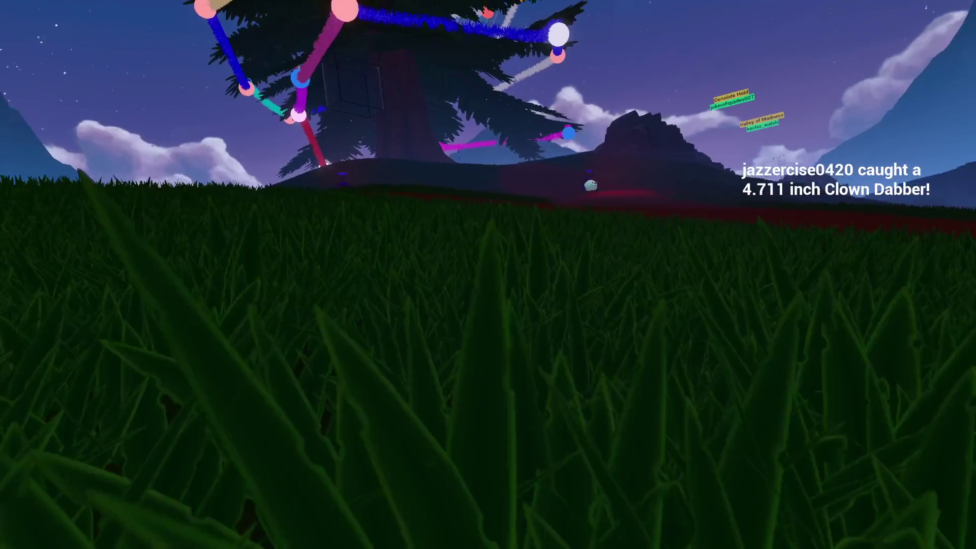
key("d")
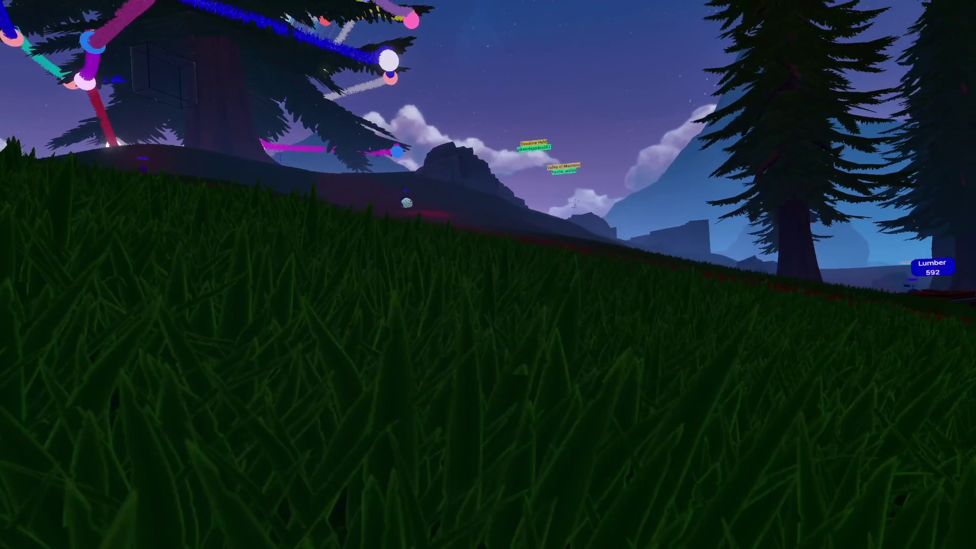
key("d")
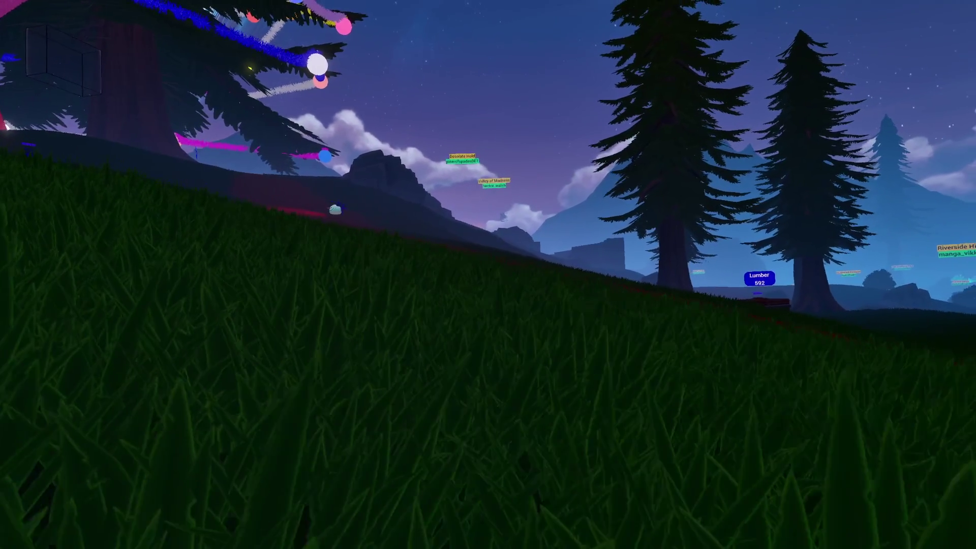
key("w")
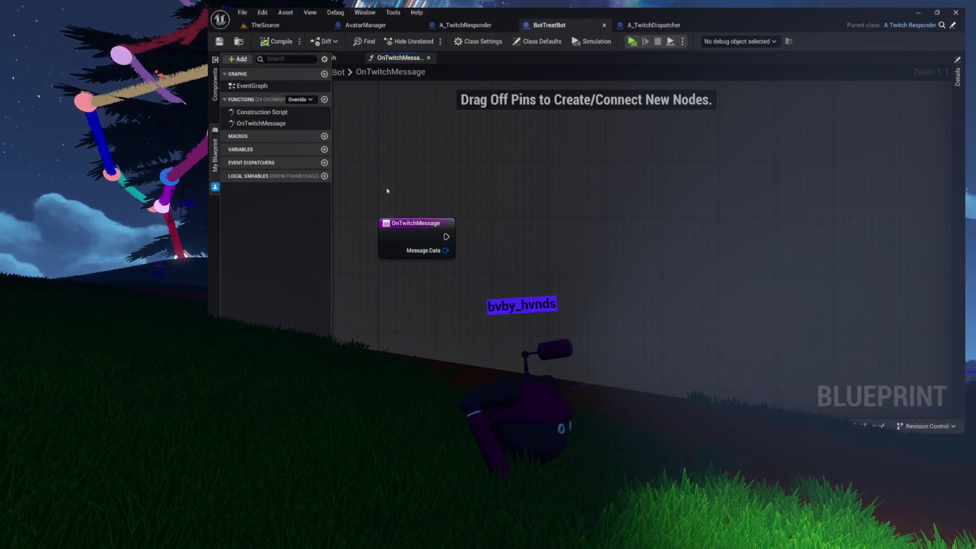
Break OnTwitchMessage's Message Data with a Break Twitch Message node
left_click(415, 223)
mouse_move(415, 224)
left_mouse_down()
mouse_move(380, 204)
mouse_move(434, 207)
left_mouse_up()
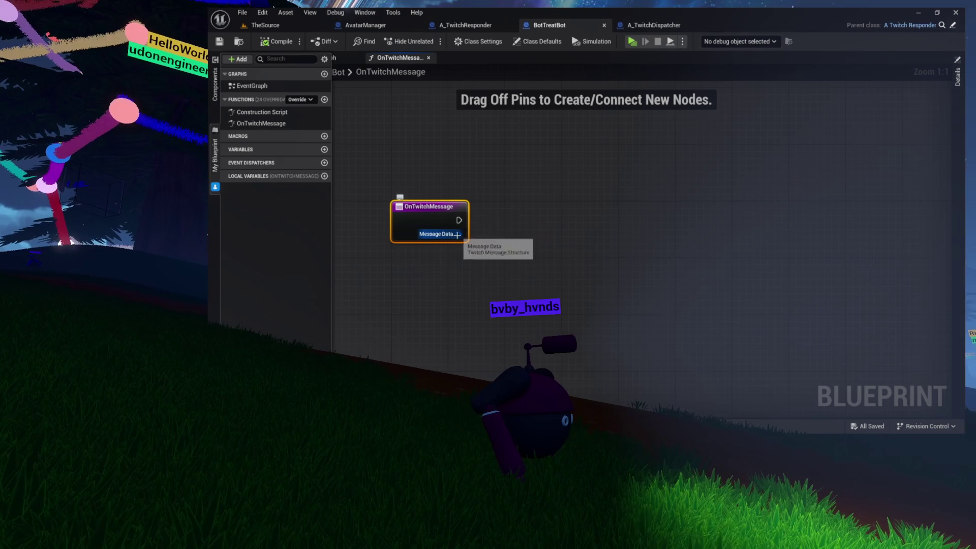
left_click_drag(493, 267, 492, 265)
type("brea")
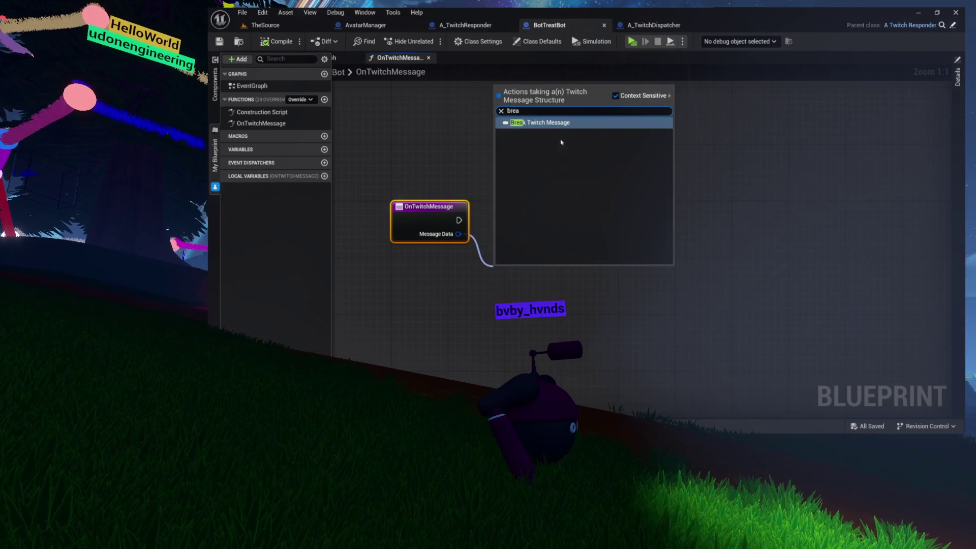
left_click(562, 122)
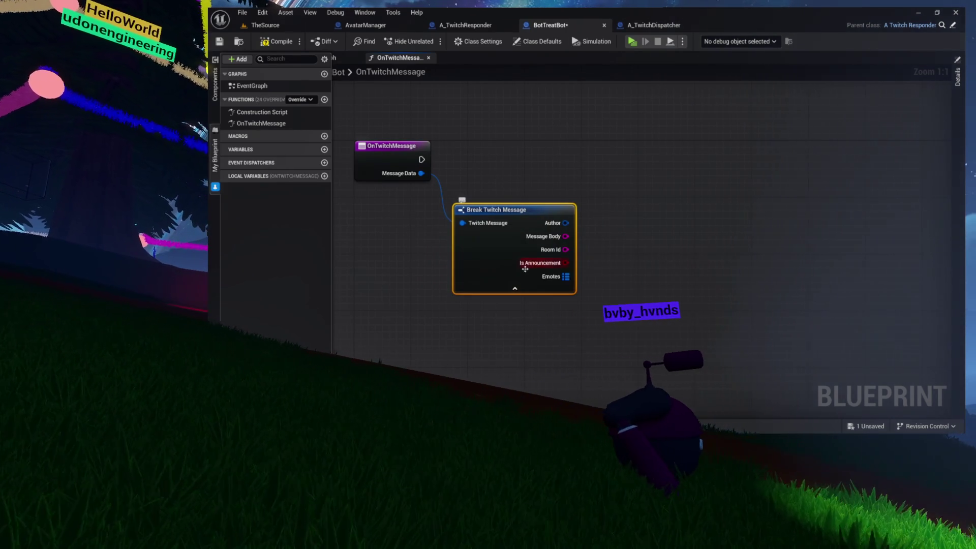
Add a Contains check on Message Body for the substring 'treat'
left_click_drag(526, 268, 458, 267)
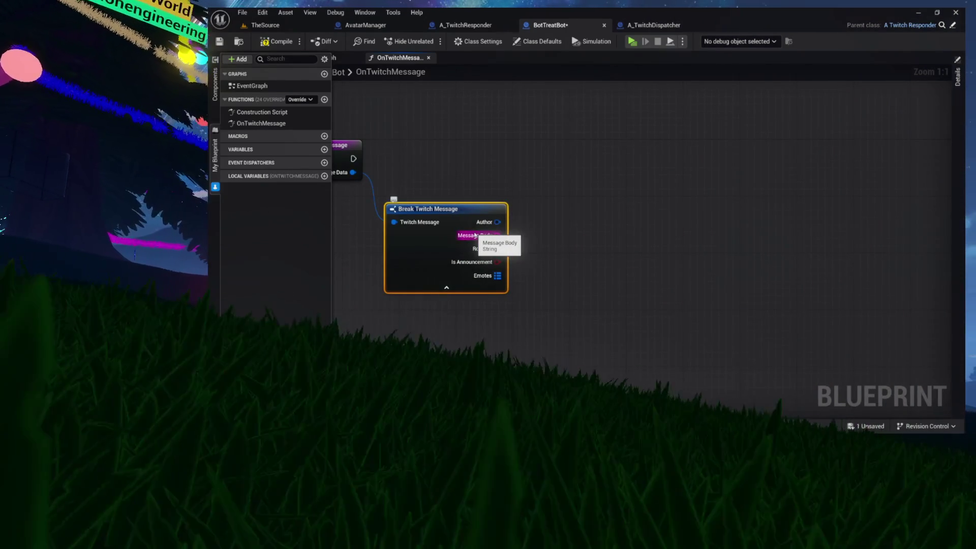
mouse_move(446, 171)
left_mouse_down()
mouse_move(518, 196)
mouse_move(657, 317)
left_mouse_up()
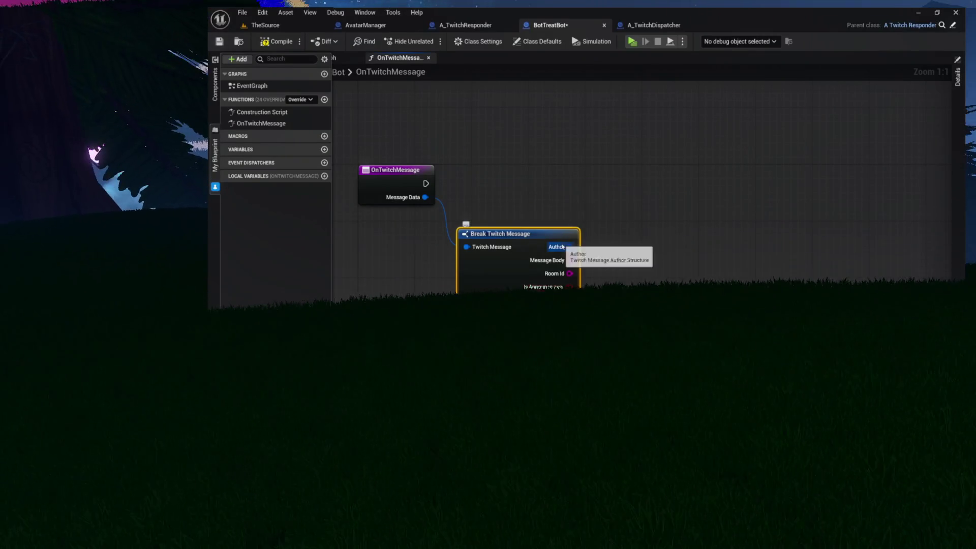
mouse_move(569, 260)
left_mouse_down()
mouse_move(609, 229)
mouse_move(612, 207)
left_mouse_up()
type("contains")
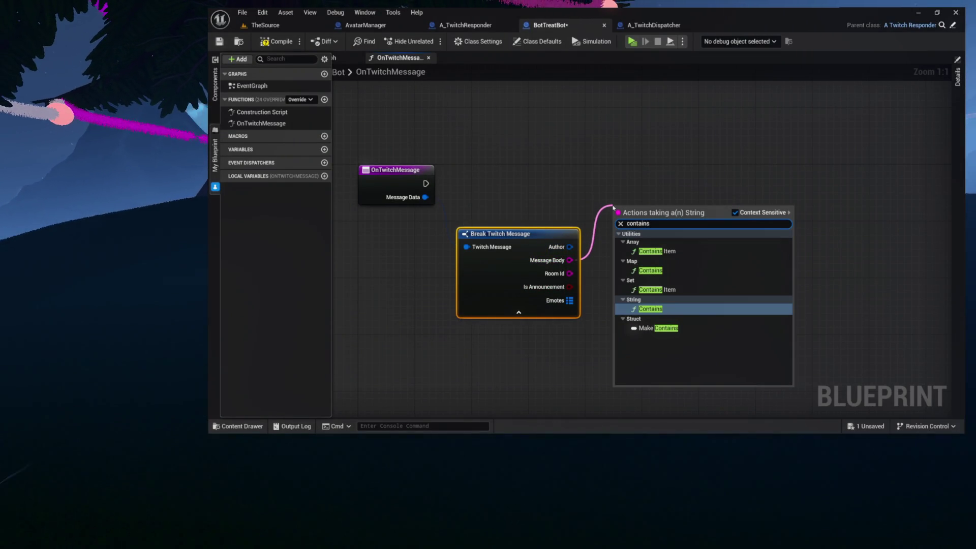
left_click(641, 309)
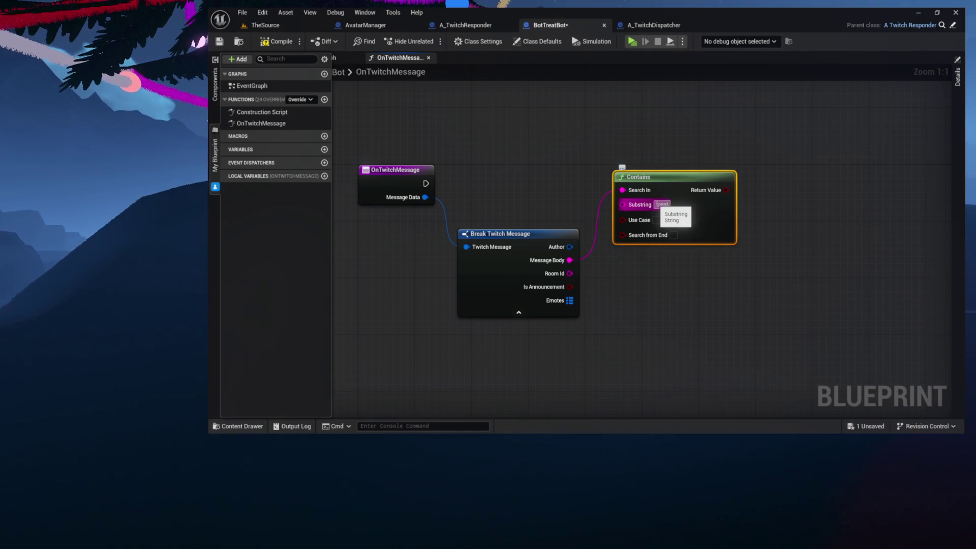
Add a Branch driven by Contains' Return Value and wire OnTwitchMessage's execution toward it
left_click_drag(659, 278, 549, 293)
left_click_drag(609, 211, 612, 174)
left_click_drag(490, 178, 584, 178)
mouse_move(426, 206)
left_mouse_down()
mouse_move(606, 157)
mouse_move(735, 163)
left_mouse_up()
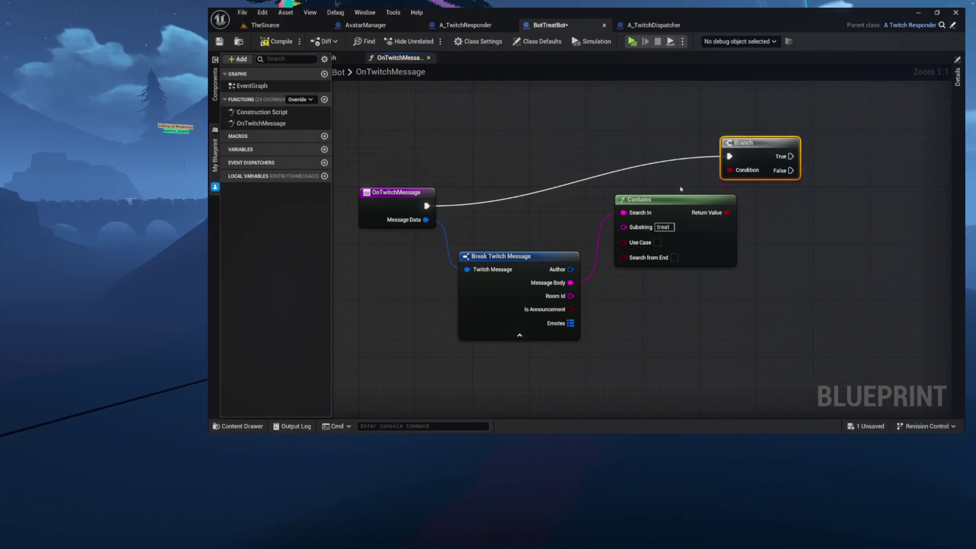
Connect the execution wire into the Branch and place Contains above it
left_click(688, 207)
left_click_drag(688, 207, 689, 328)
left_click_drag(765, 152, 686, 202)
mouse_move(660, 324)
left_mouse_down()
mouse_move(655, 113)
mouse_move(663, 128)
left_mouse_up()
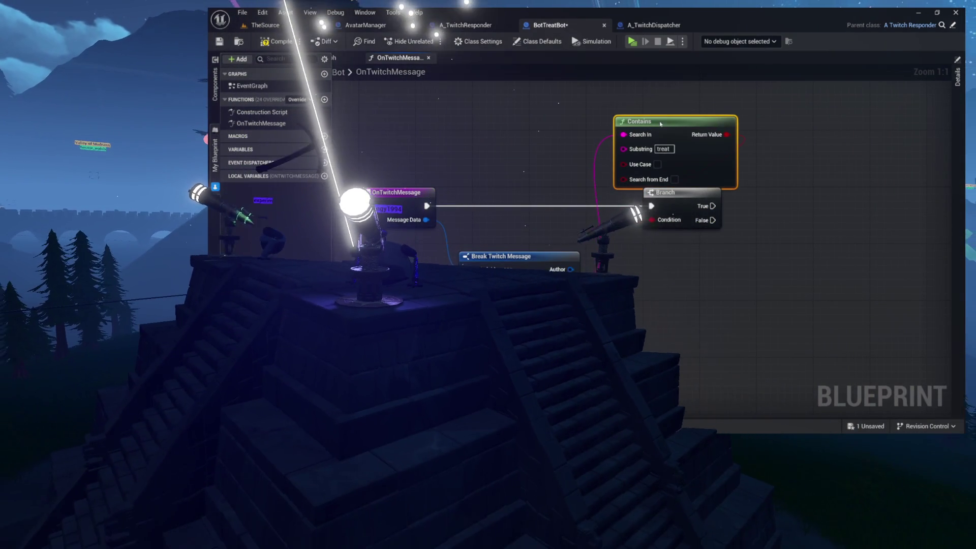
mouse_move(573, 123)
left_mouse_down()
mouse_move(517, 155)
mouse_move(619, 163)
left_mouse_up()
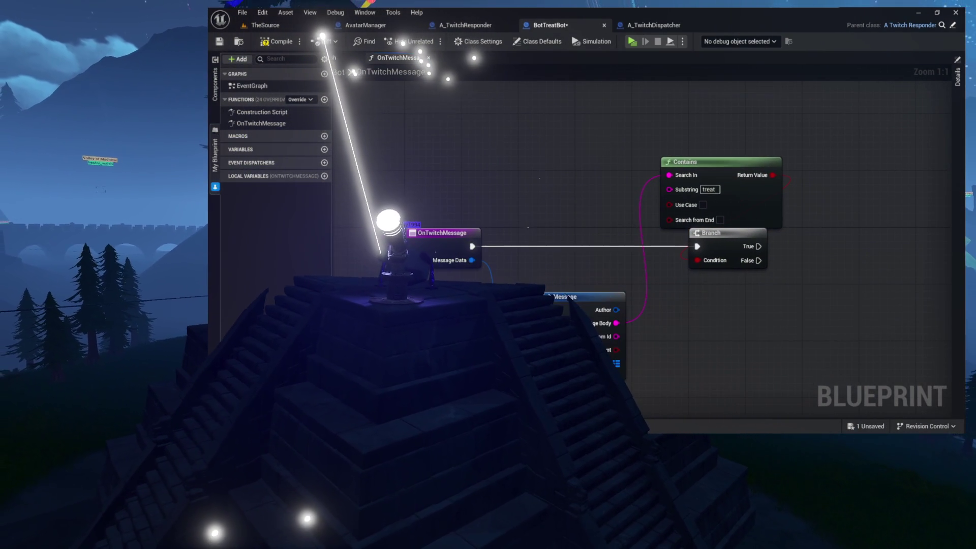
Expose the Author pin on Break Twitch Message through its Details pin options
left_click(556, 286)
left_click(955, 119)
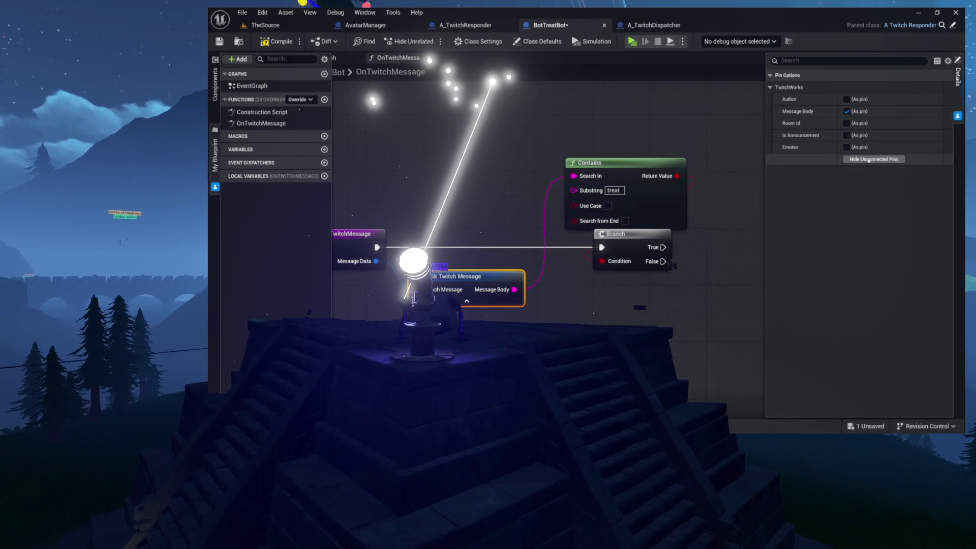
mouse_move(566, 160)
left_mouse_down()
mouse_move(452, 157)
mouse_move(649, 262)
mouse_move(661, 284)
left_mouse_up()
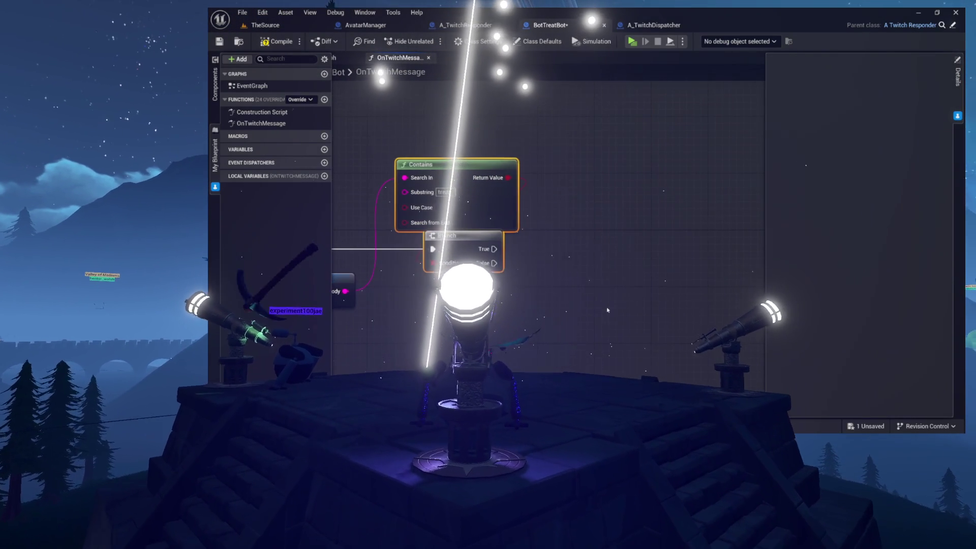
mouse_move(667, 298)
left_mouse_down()
mouse_move(686, 284)
mouse_move(814, 271)
left_mouse_up()
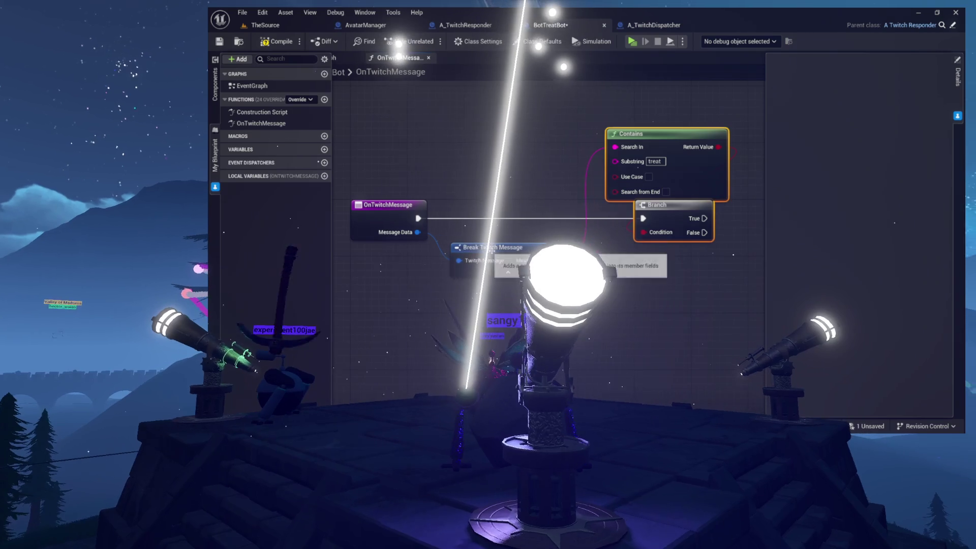
left_click(488, 248)
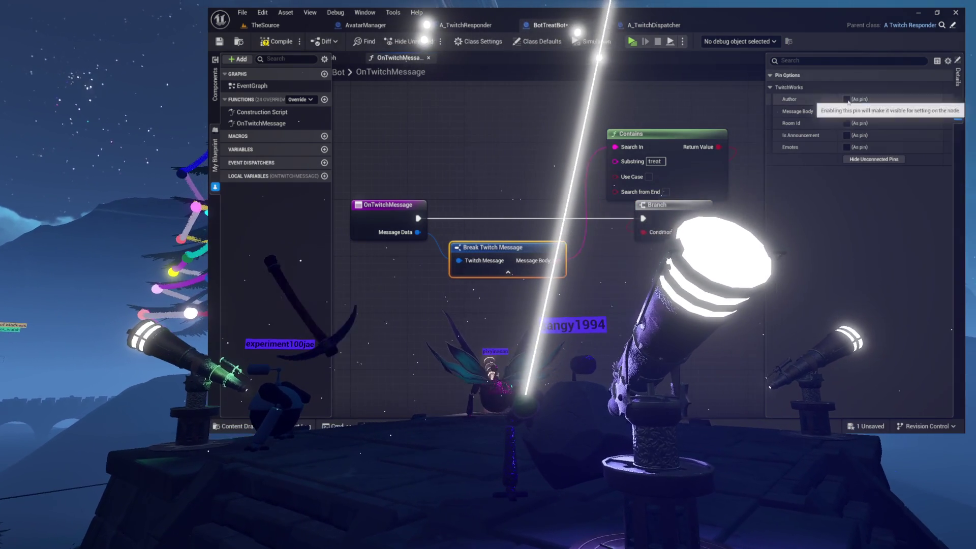
left_click(846, 99)
Break Author into an expanded Break Twitch Message Author node showing Name and User Id
left_click_drag(546, 261, 607, 303)
type("bre")
key("Return")
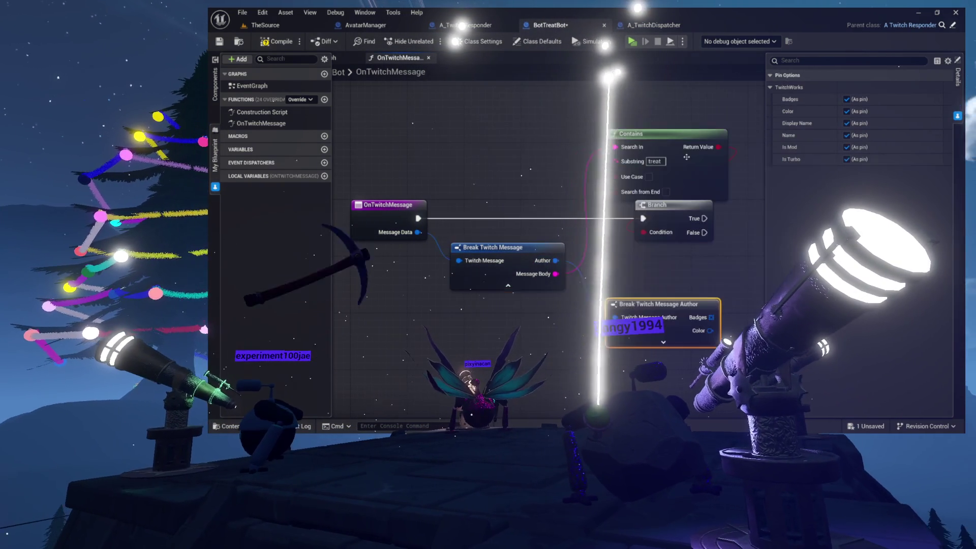
left_click_drag(711, 330, 551, 330)
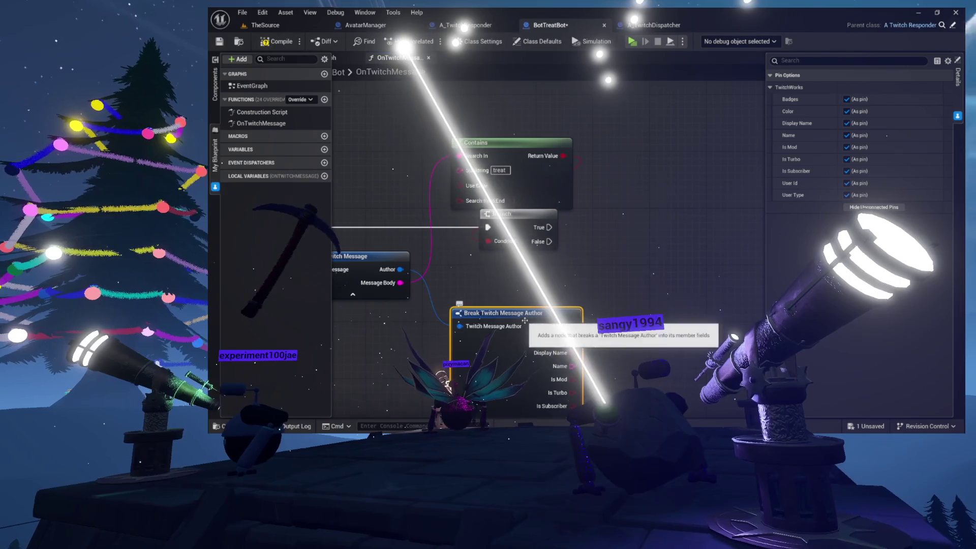
left_click(508, 351)
mouse_move(531, 288)
left_mouse_down()
mouse_move(521, 268)
mouse_move(434, 246)
left_mouse_up()
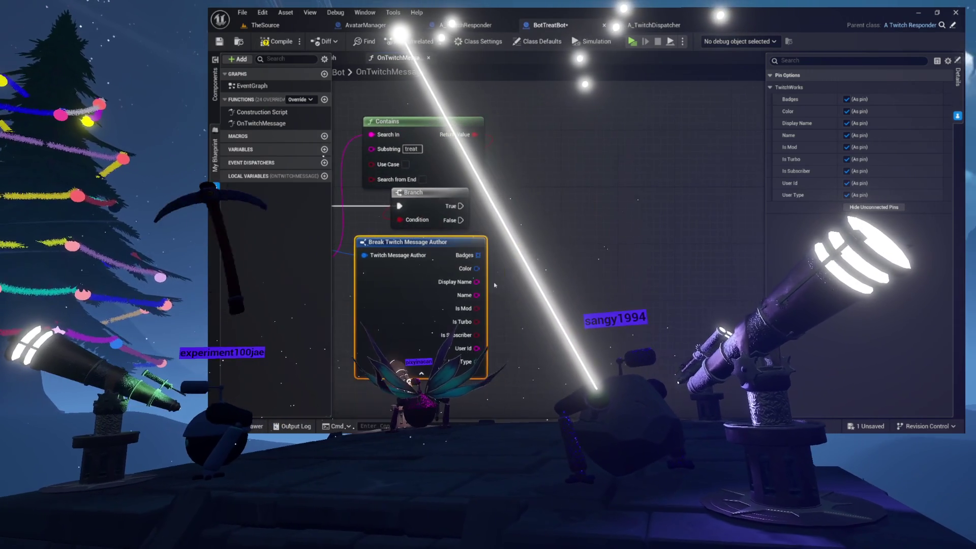
mouse_move(476, 295)
left_mouse_down()
mouse_move(559, 239)
mouse_move(496, 302)
left_mouse_up()
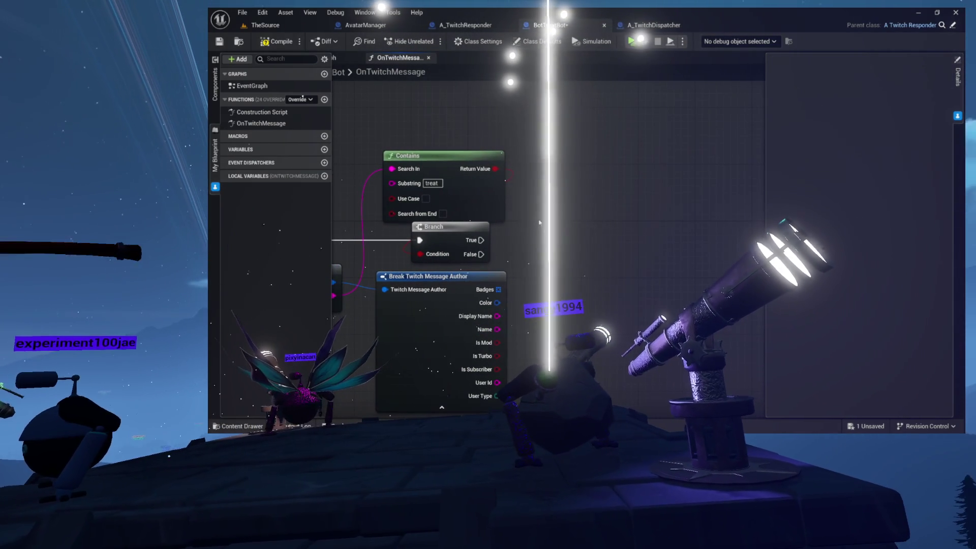
Promote the author Name to a local variable ChatterName, set on the Branch's True path
left_click_drag(567, 265, 568, 263)
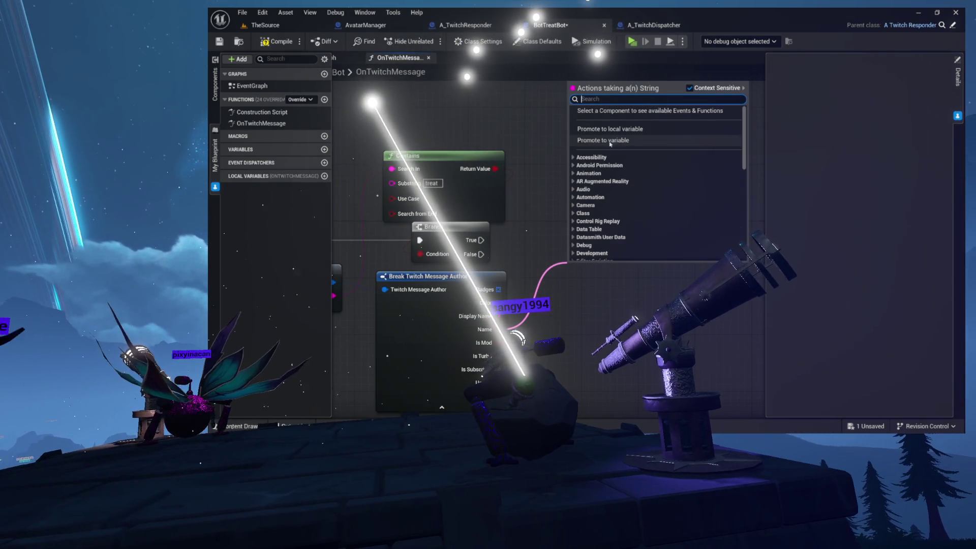
left_click(622, 128)
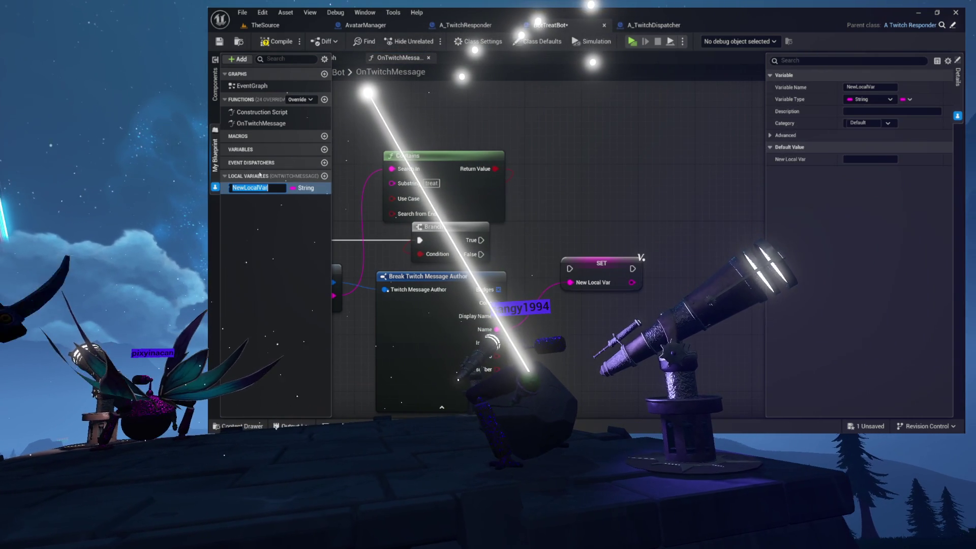
type("a")
type("Cha")
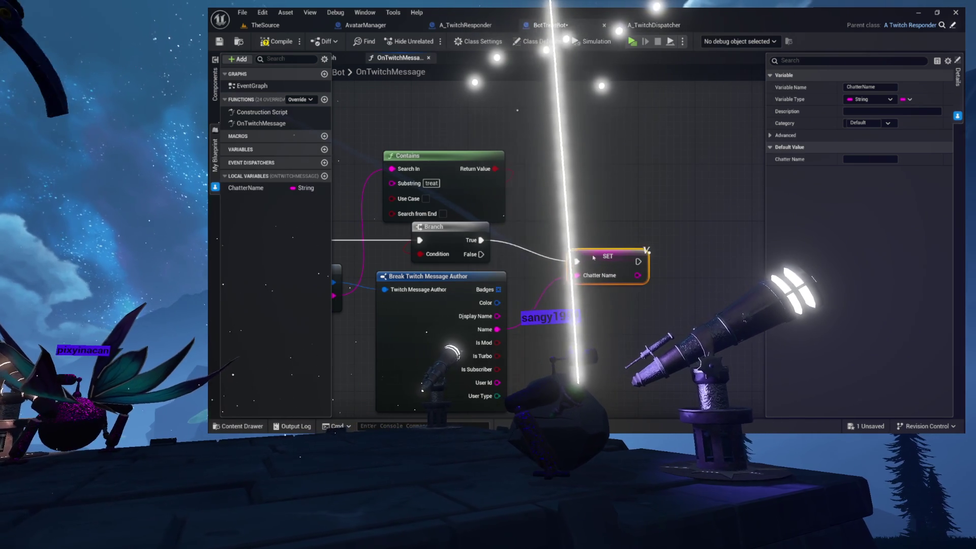
left_click_drag(601, 242, 611, 238)
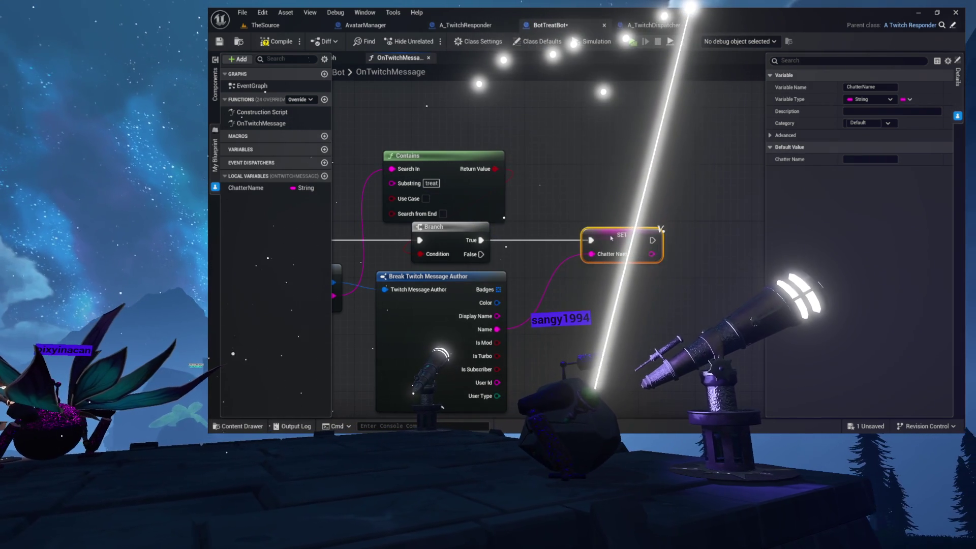
left_click_drag(510, 258, 554, 229)
Hide every Break Twitch Message Author pin except Name and tidy the SET node
left_click(500, 256)
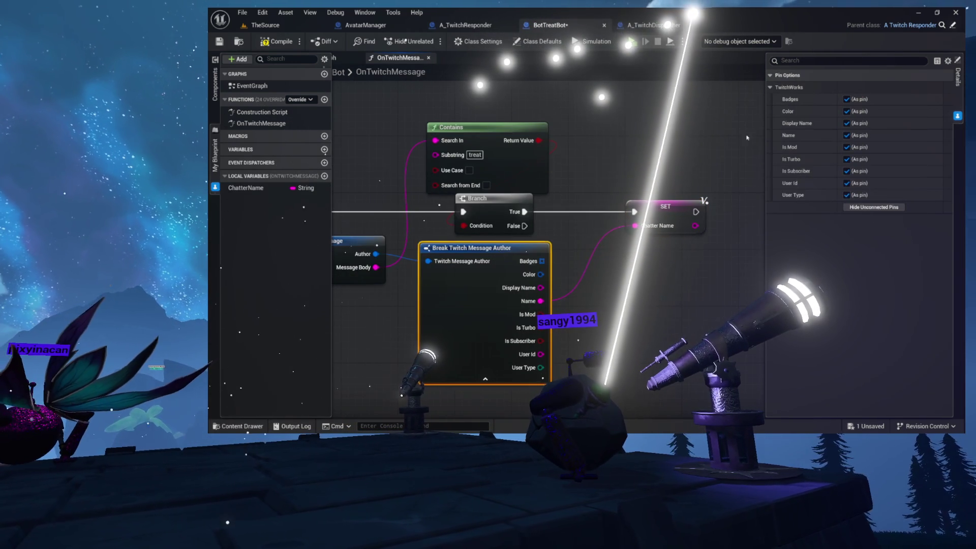
left_click(873, 207)
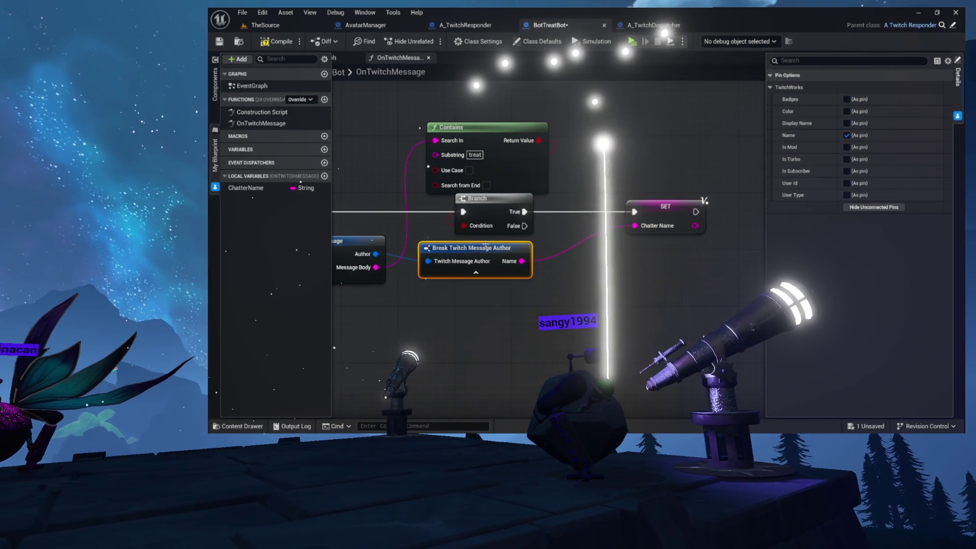
left_click_drag(486, 248, 500, 248)
mouse_move(626, 267)
left_mouse_down()
mouse_move(666, 301)
mouse_move(545, 290)
mouse_move(481, 292)
mouse_move(467, 307)
mouse_move(477, 291)
mouse_move(439, 291)
left_mouse_up()
left_click(481, 224)
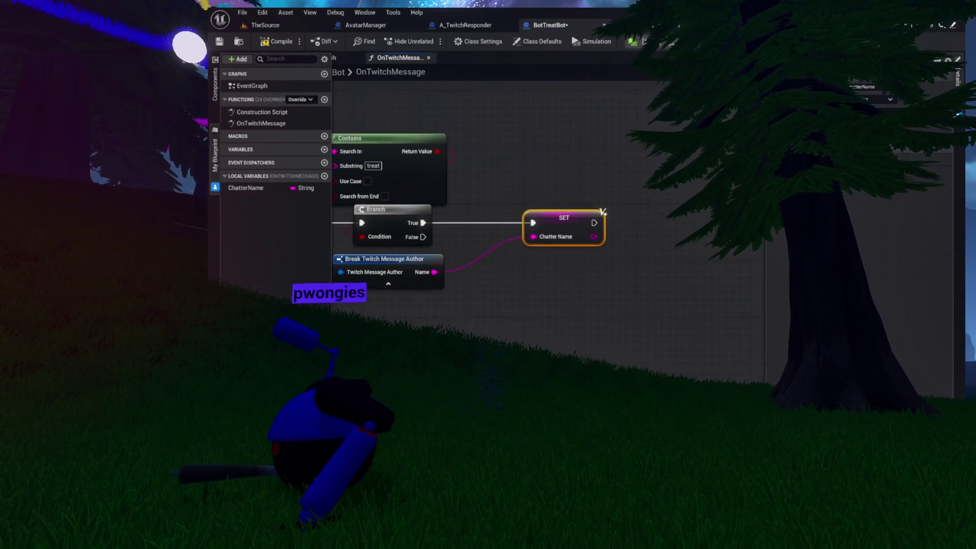
left_click_drag(556, 169, 588, 164)
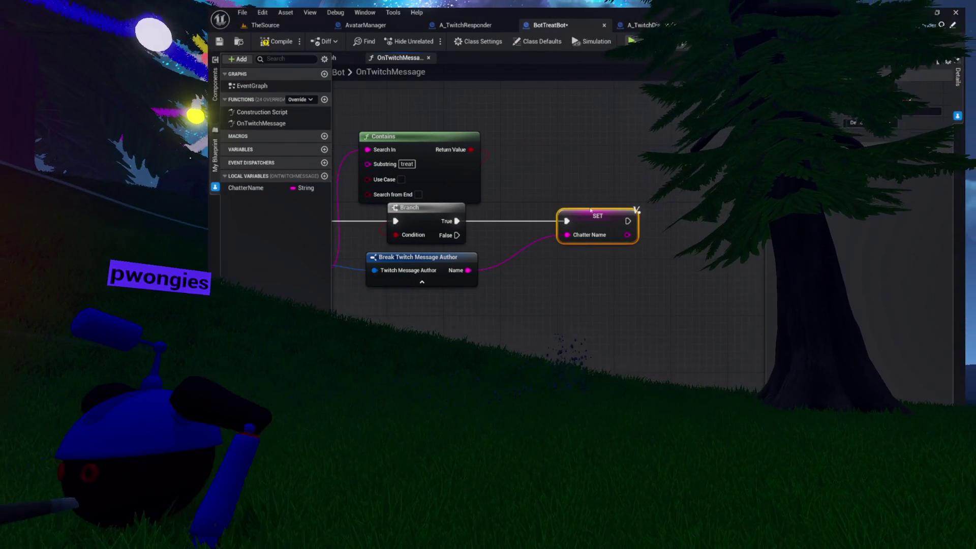
left_click_drag(586, 218, 566, 218)
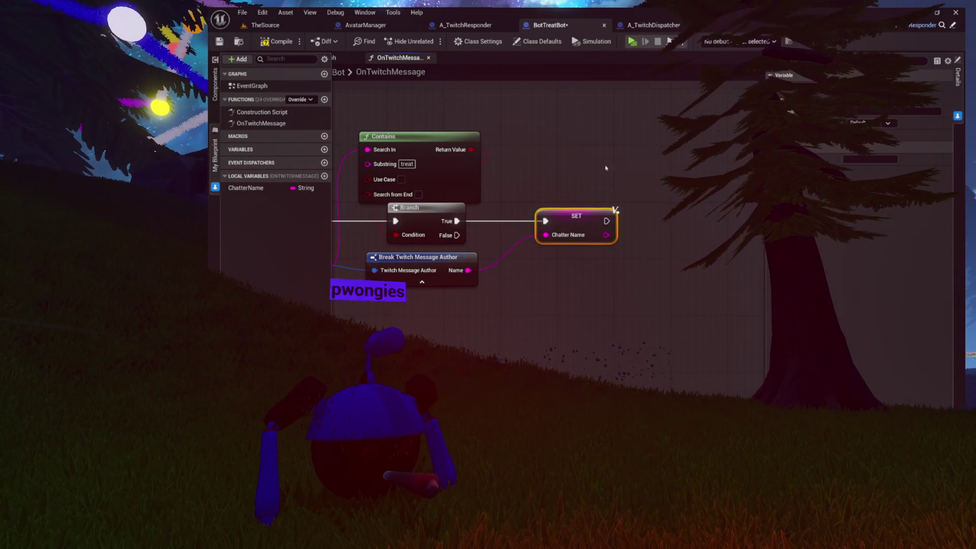
left_click_drag(600, 169, 573, 181)
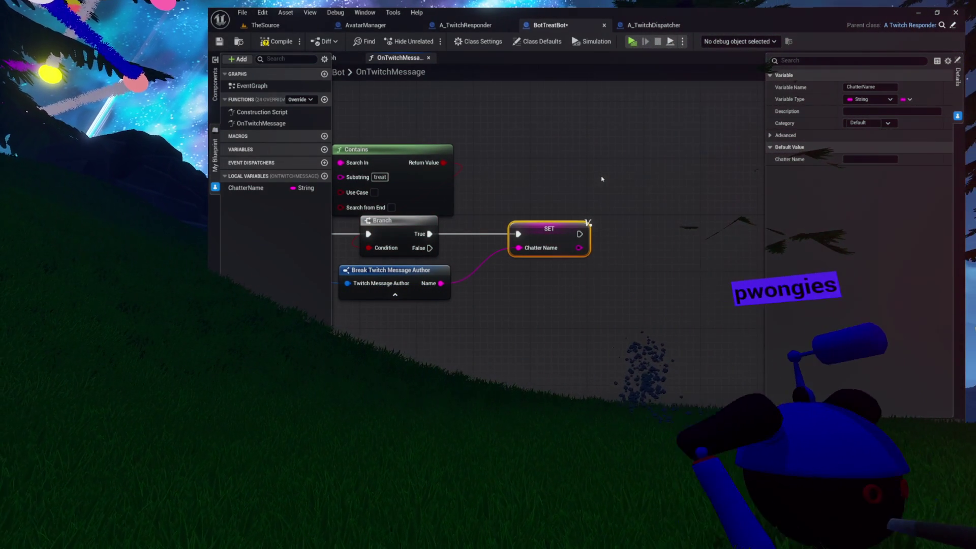
mouse_move(628, 179)
left_mouse_down()
mouse_move(592, 185)
mouse_move(559, 211)
left_mouse_up()
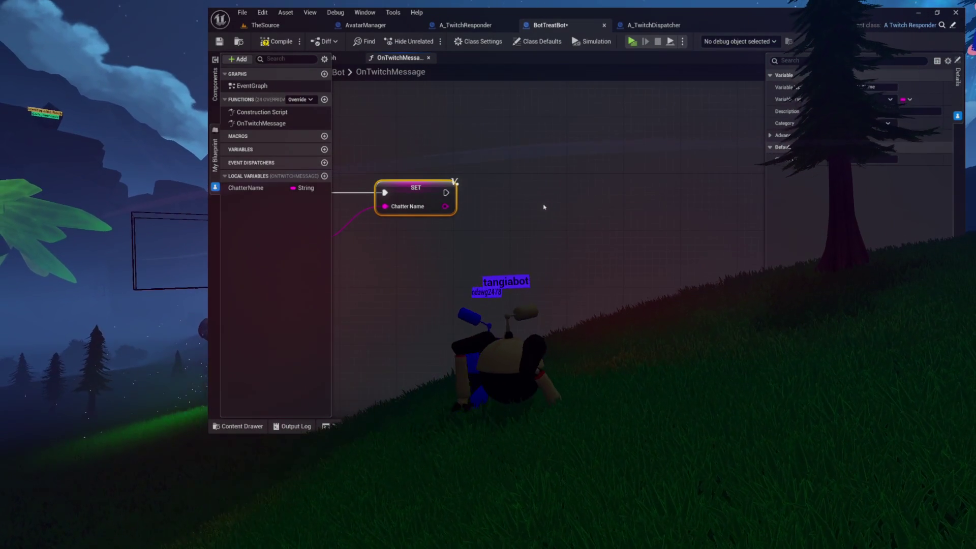
right_click(549, 186)
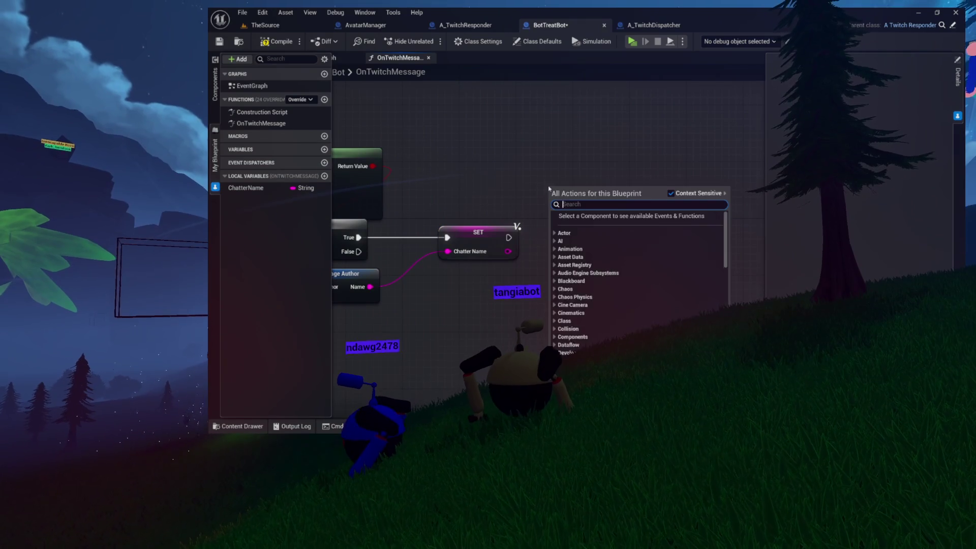
Place a Random Float node, discarding an accidental Random Bool with Weight
type("random")
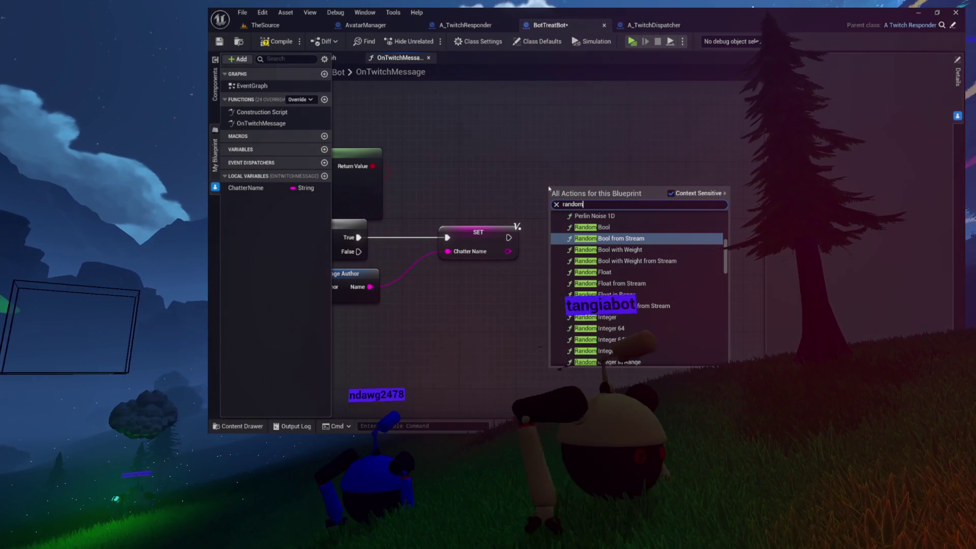
key("Down")
key("Down")
key("Down")
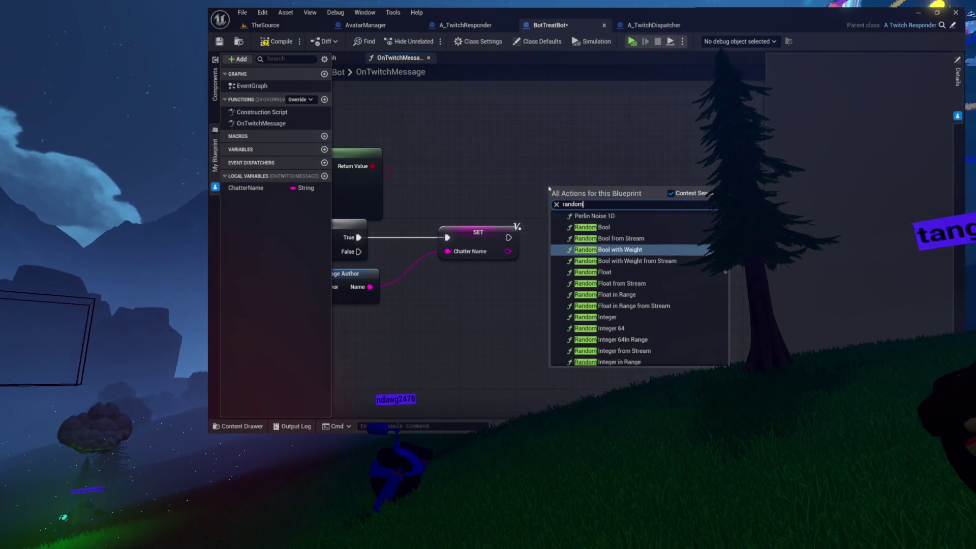
key("Return")
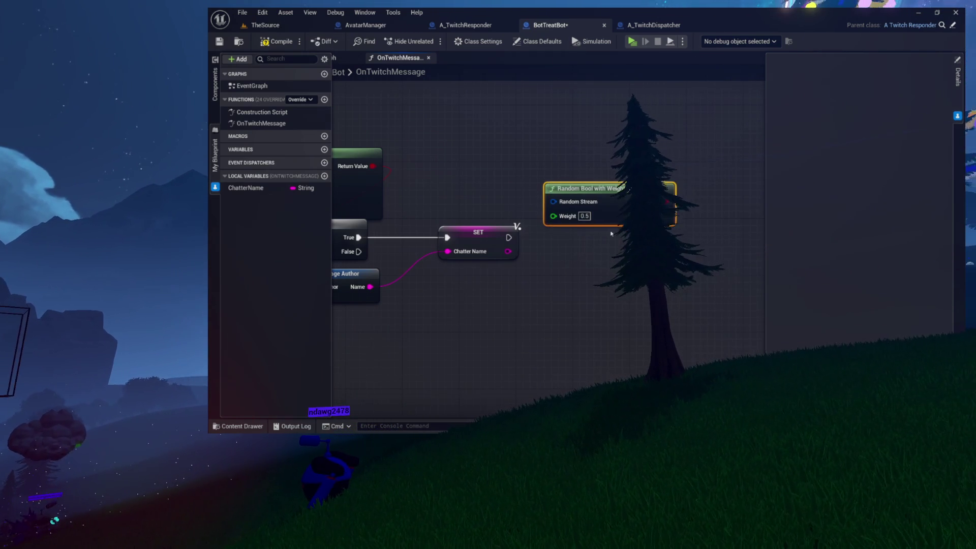
key("Delete")
right_click(573, 203)
type("random float")
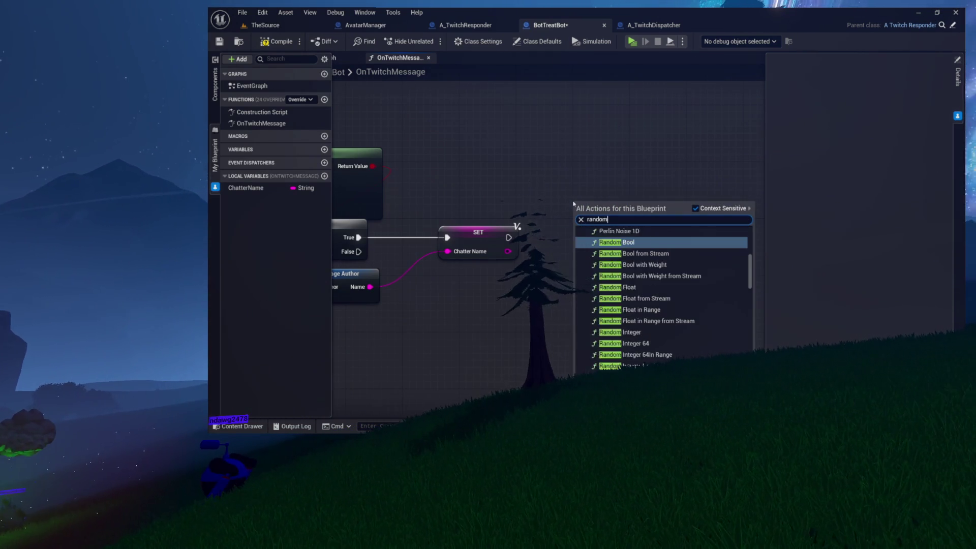
key("Return")
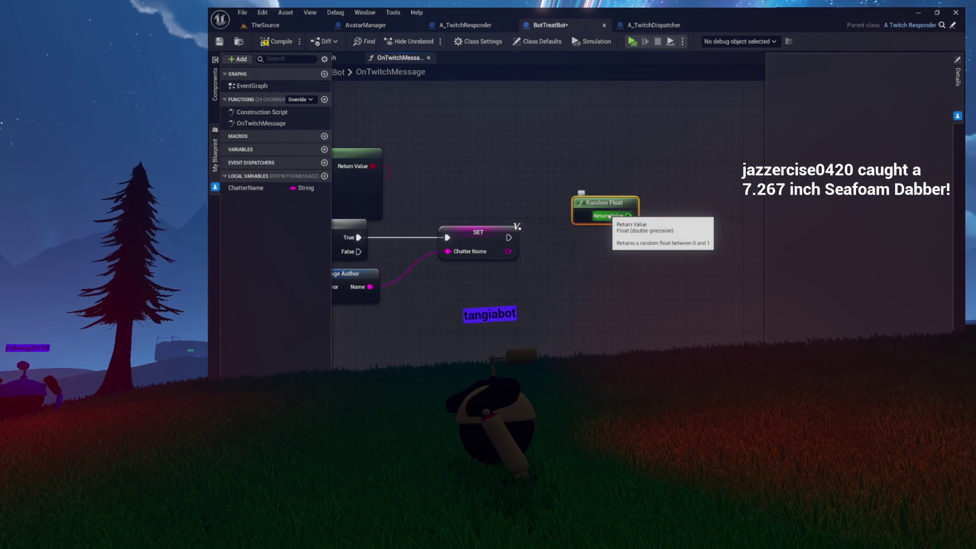
Feed Random Float's Return Value into a new greater-than (>) node
left_click_drag(606, 210, 588, 222)
mouse_move(532, 250)
left_mouse_down()
mouse_move(553, 122)
mouse_move(601, 187)
mouse_move(593, 178)
mouse_move(622, 191)
left_mouse_up()
type("greater")
key("Return")
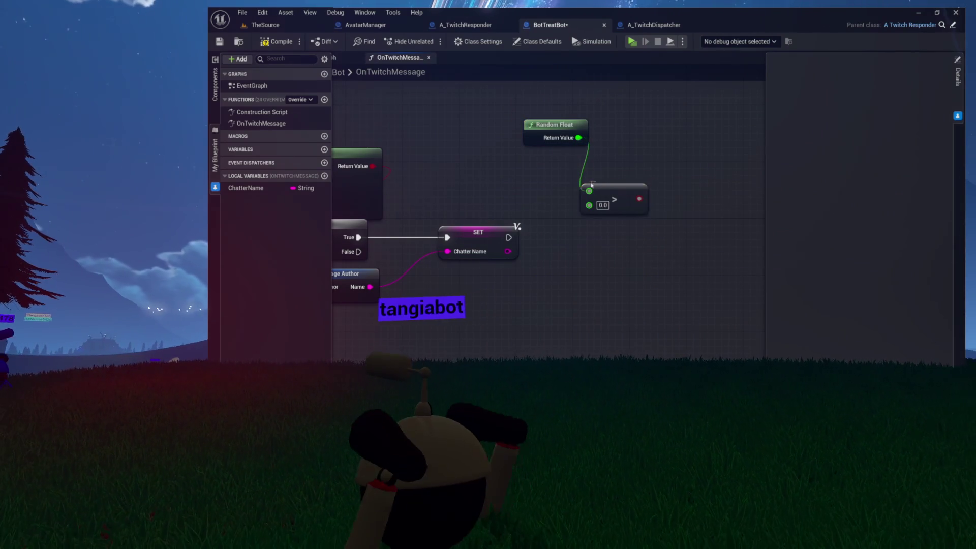
Add a Branch after SET Chatter Name conditioned on Random Float > 0.9, stacking the random nodes above
left_click(637, 164)
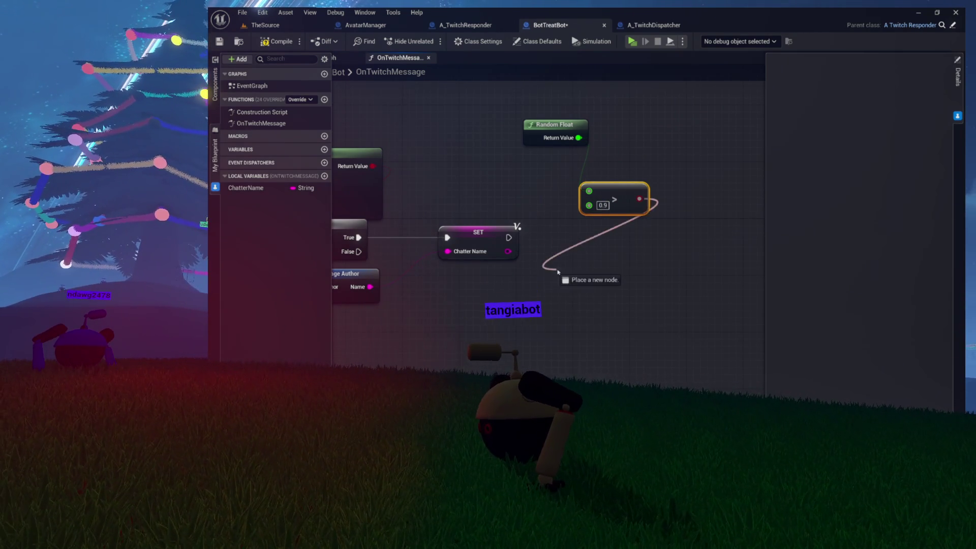
left_click_drag(577, 276, 593, 231)
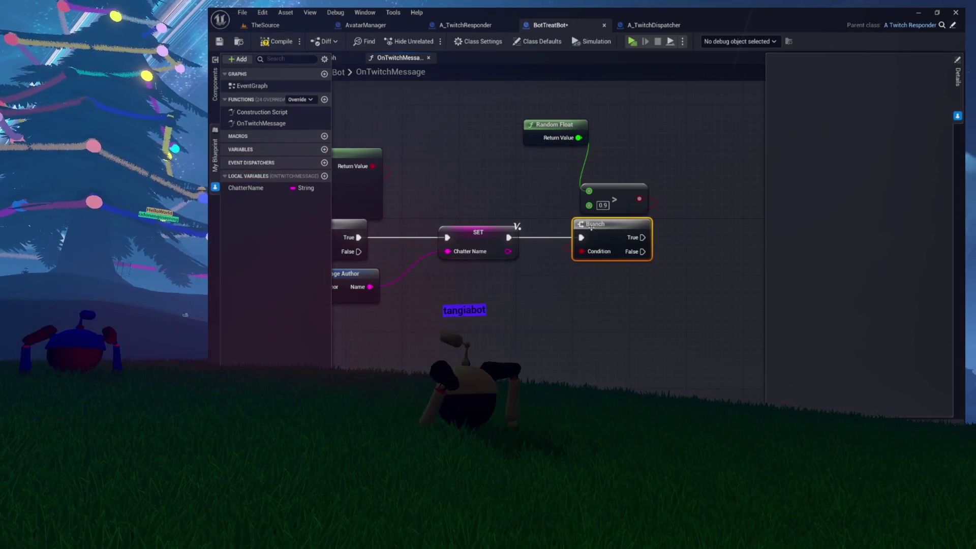
mouse_move(544, 121)
left_mouse_down()
mouse_move(605, 147)
mouse_move(506, 151)
left_mouse_up()
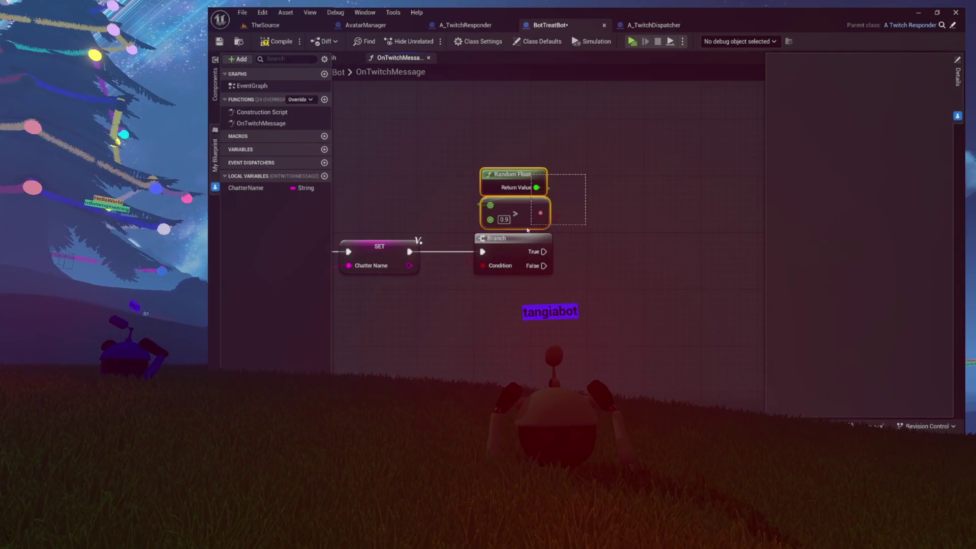
left_click(626, 188)
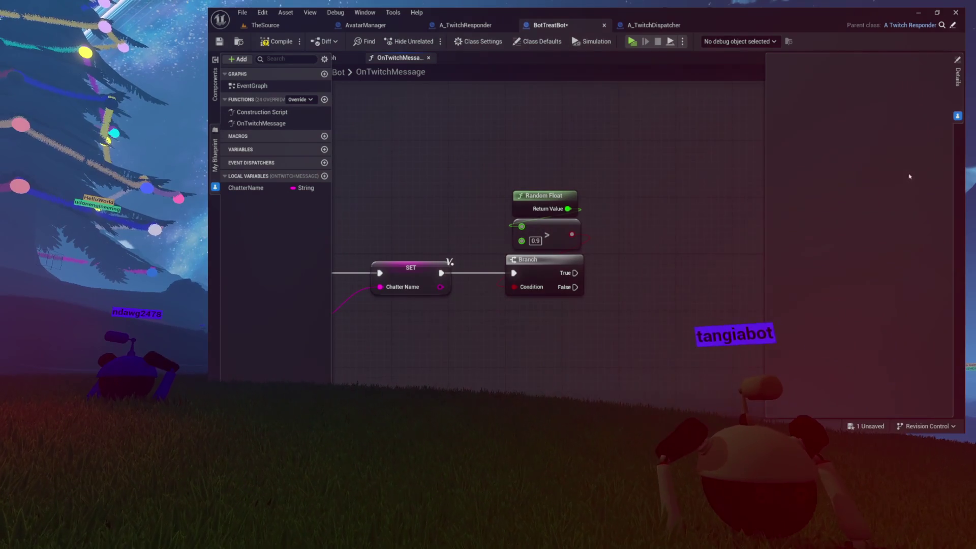
left_click_drag(590, 130, 631, 116)
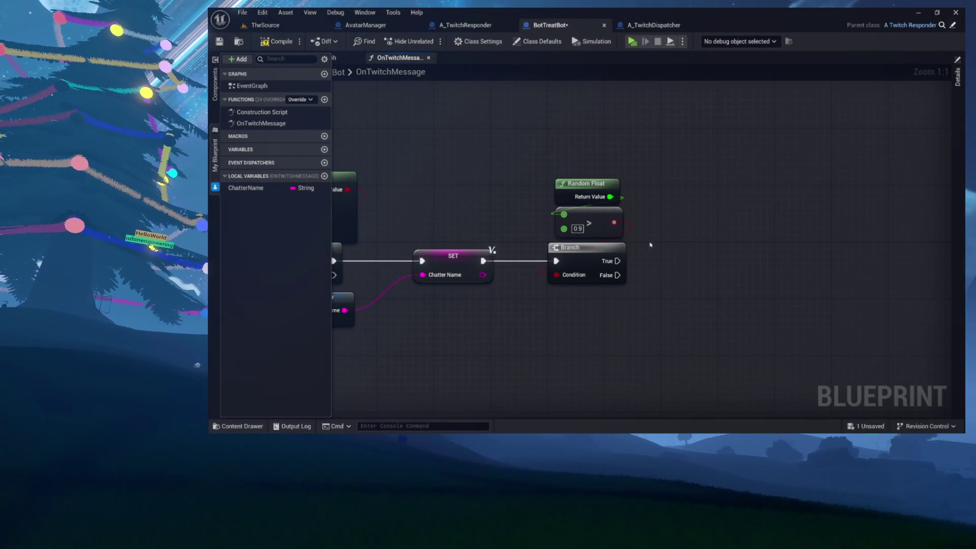
left_click_drag(642, 251, 627, 252)
mouse_move(569, 271)
left_mouse_down()
mouse_move(525, 280)
mouse_move(610, 235)
mouse_move(597, 230)
left_mouse_up()
Call Print Two Things on the Branch's True path with Chatter Name and 'FINE! Take a treat.'
type("print")
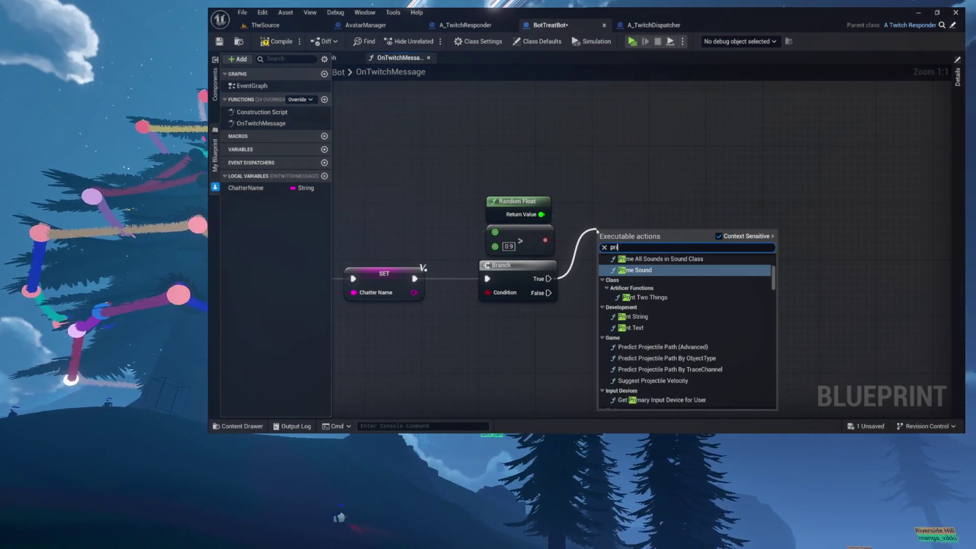
left_click(671, 267)
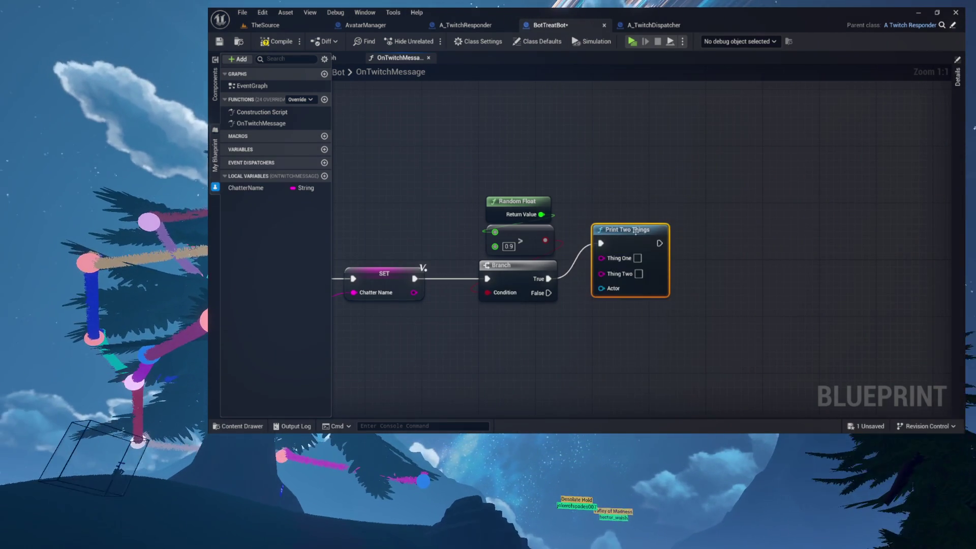
left_click_drag(636, 230, 714, 209)
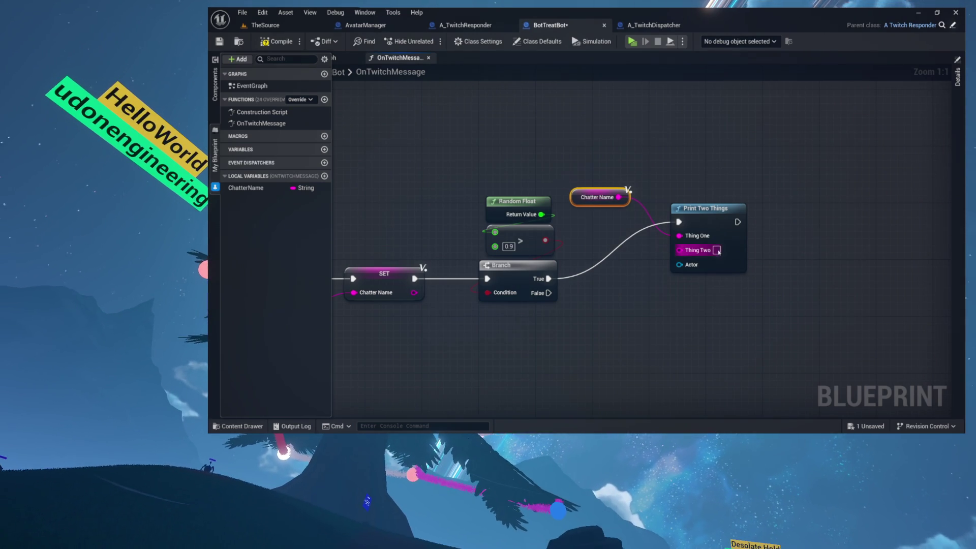
type("FINE! T")
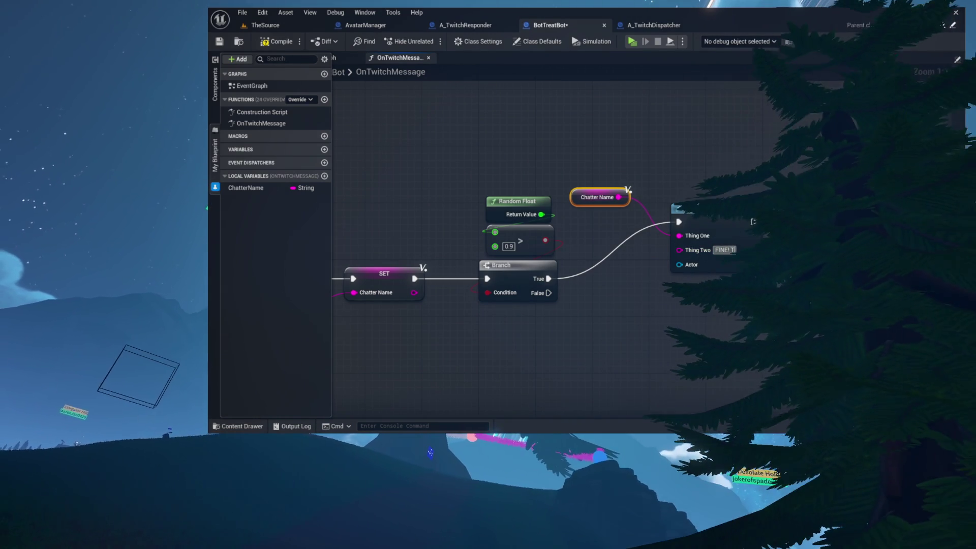
type("ake a treat")
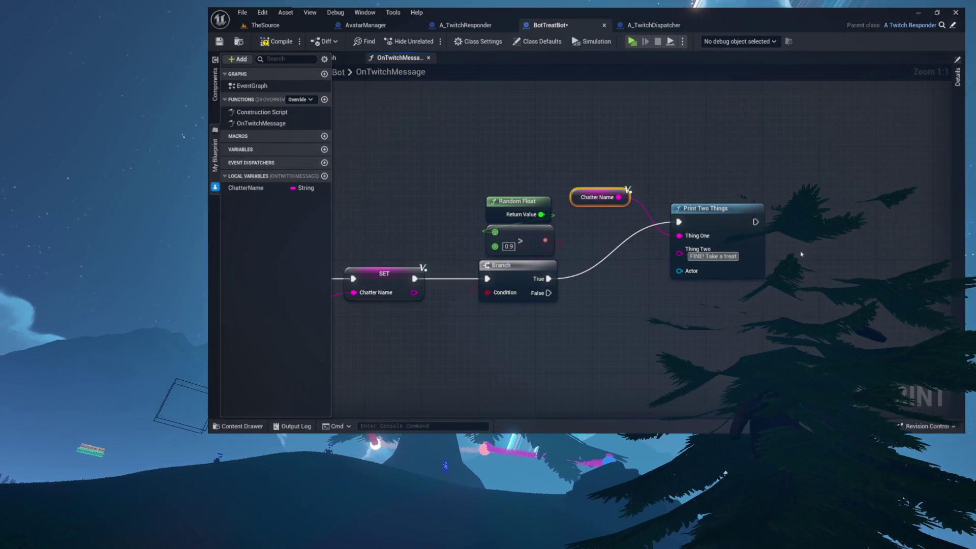
Supply a Self reference to the print node's Actor input
left_click_drag(679, 271, 618, 241)
type("self")
key("Return")
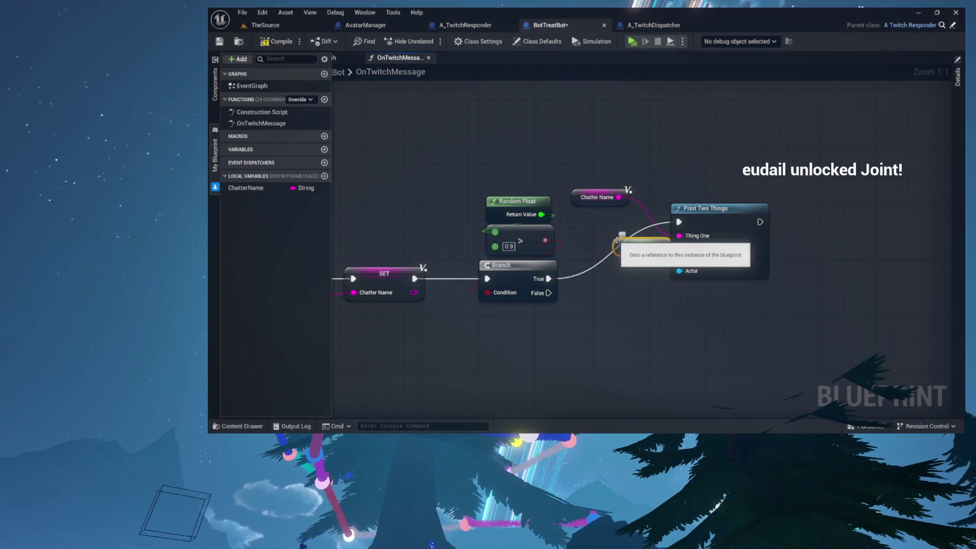
left_click_drag(601, 275, 510, 230)
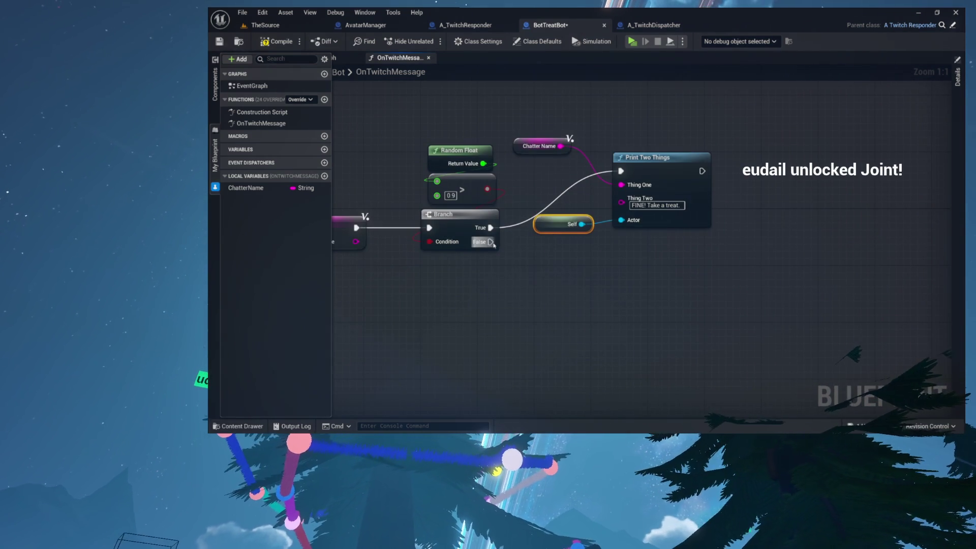
left_click_drag(556, 272, 591, 272)
Add a second Print Two Things on the False path with Chatter Name and 'NO TREAT'
type("print")
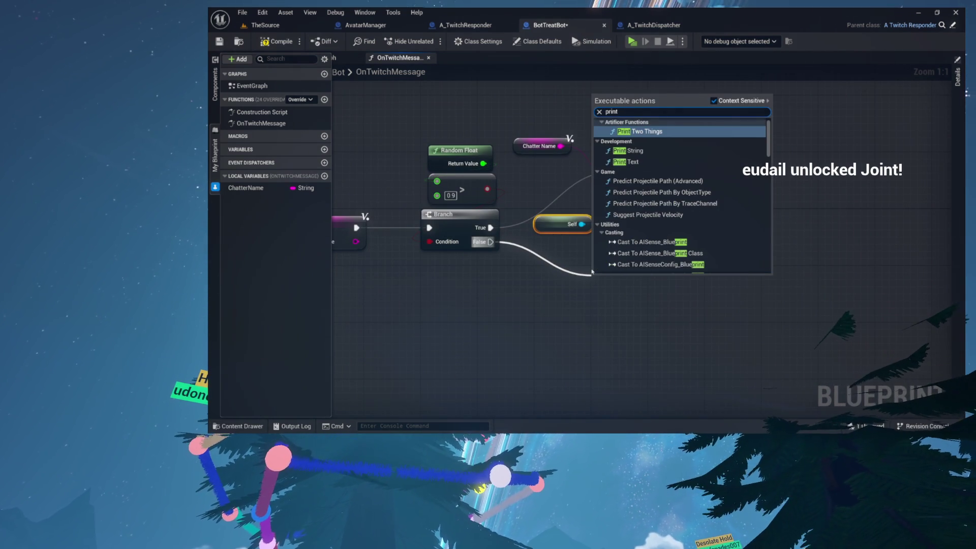
key("Return")
left_click_drag(560, 146, 556, 175)
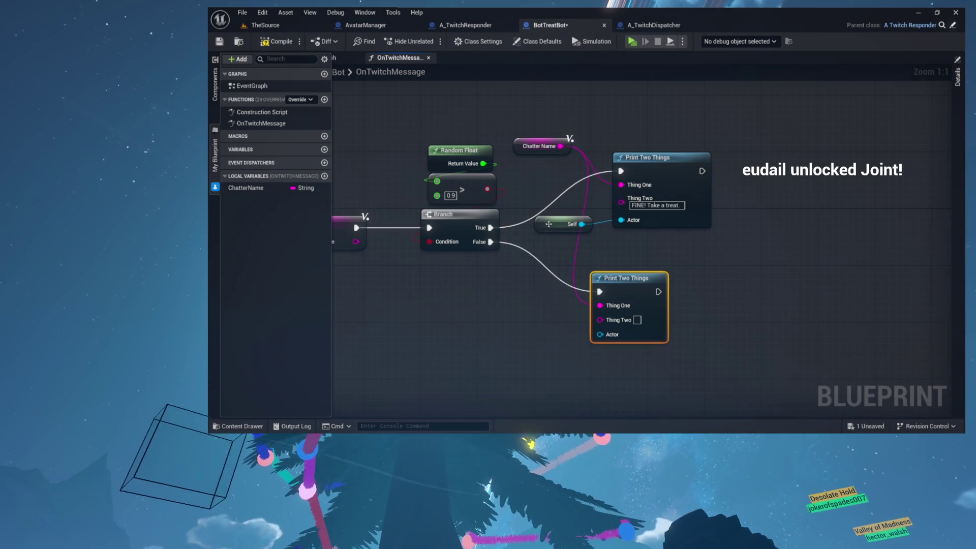
left_click_drag(520, 147, 535, 190)
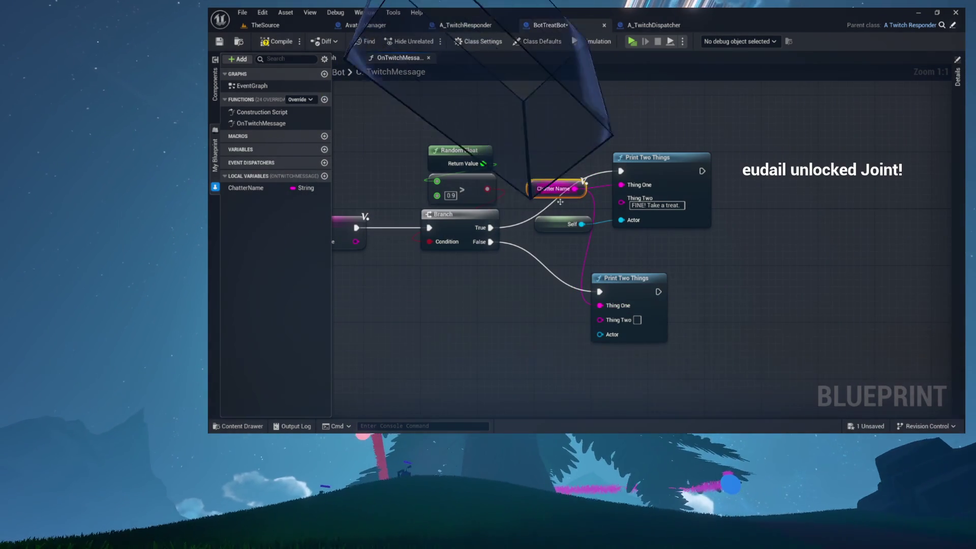
left_click(637, 320)
type("NO TREAT")
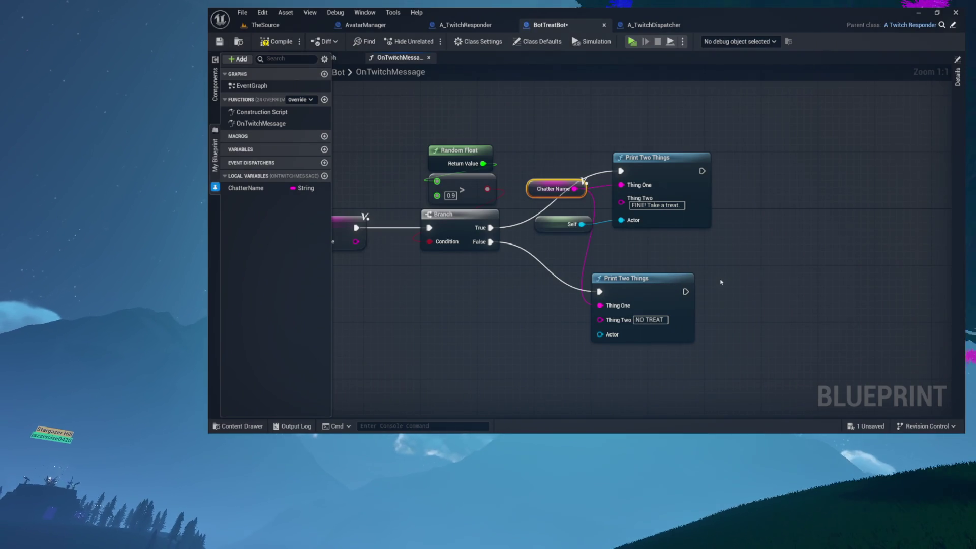
Tuck the Self node under the Branch and tidy the graph layout
mouse_move(550, 230)
left_mouse_down()
mouse_move(508, 266)
mouse_move(564, 320)
mouse_move(598, 333)
left_mouse_up()
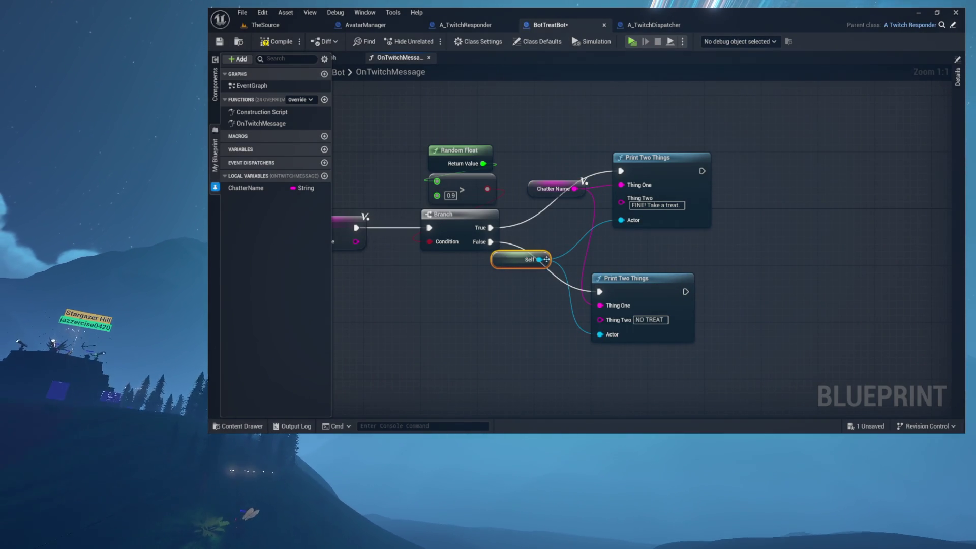
left_click_drag(504, 255, 456, 263)
left_click_drag(548, 194, 501, 200)
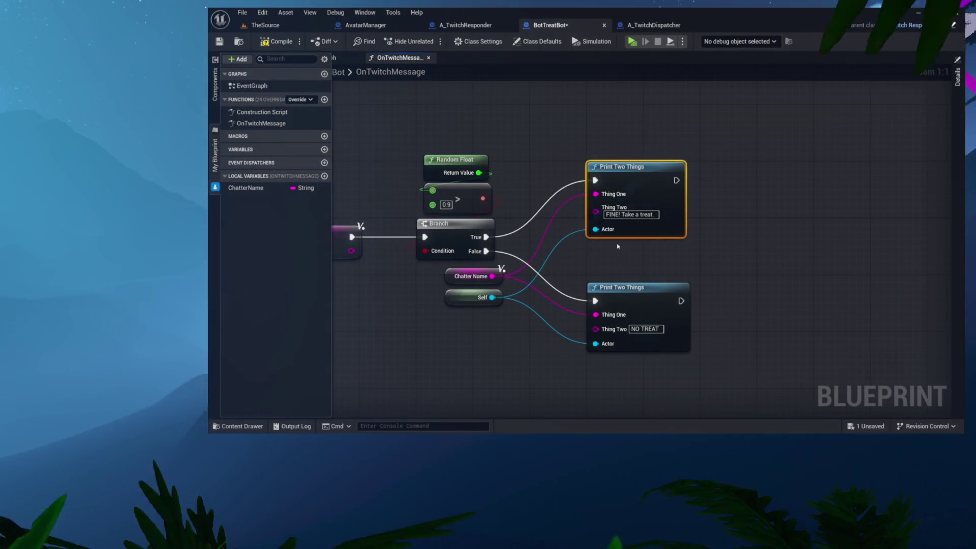
left_click(625, 293)
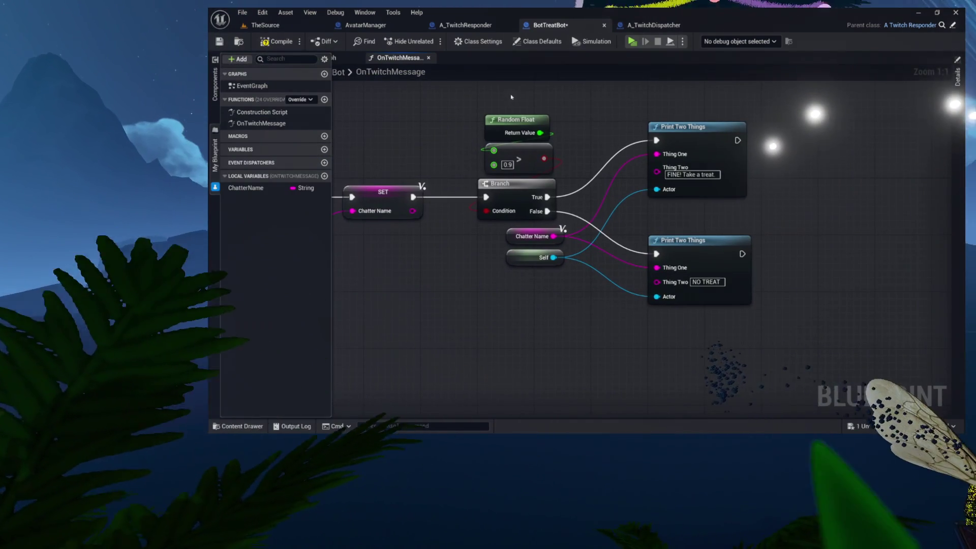
Compile BotTreatBot and locate its asset in the Content Browser's theRig folder
left_click_drag(475, 108, 805, 312)
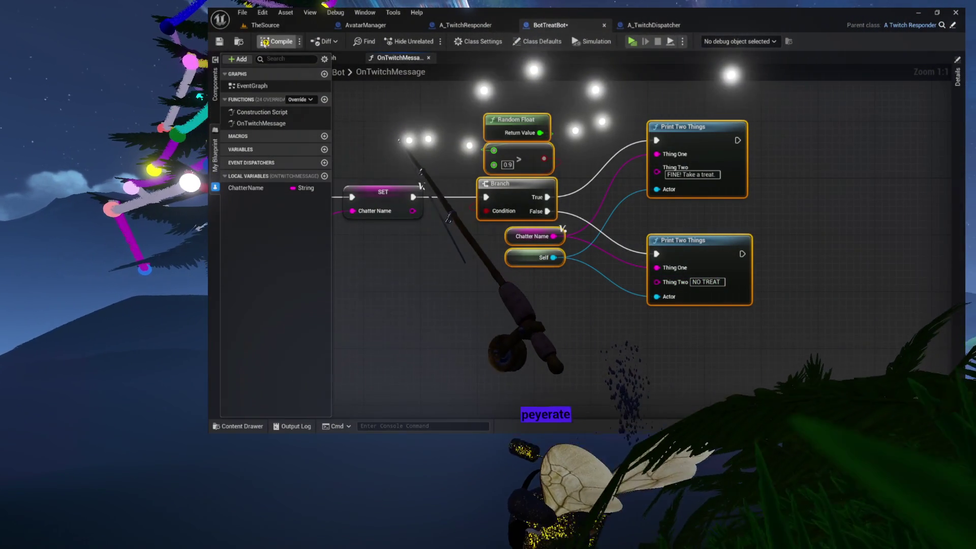
left_click(297, 43)
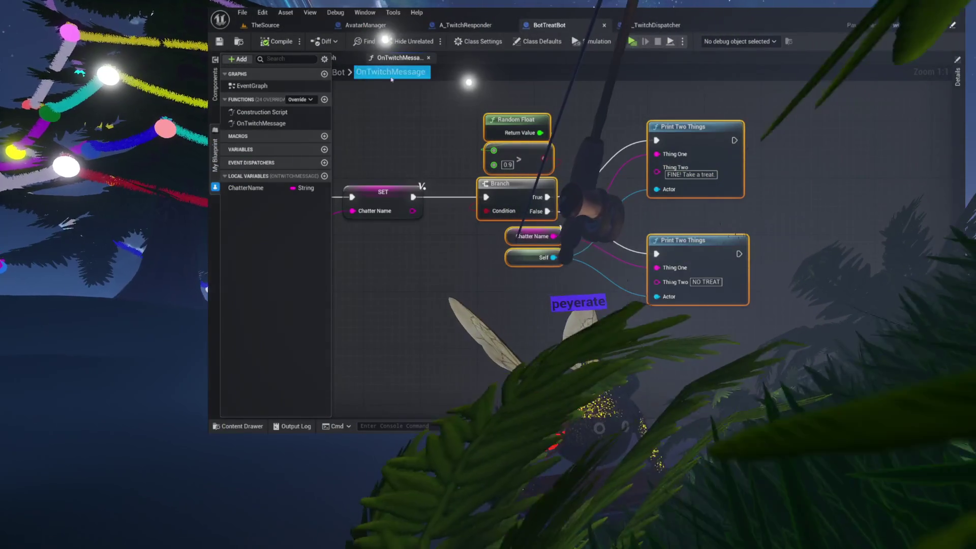
double_click(384, 72)
key("Escape")
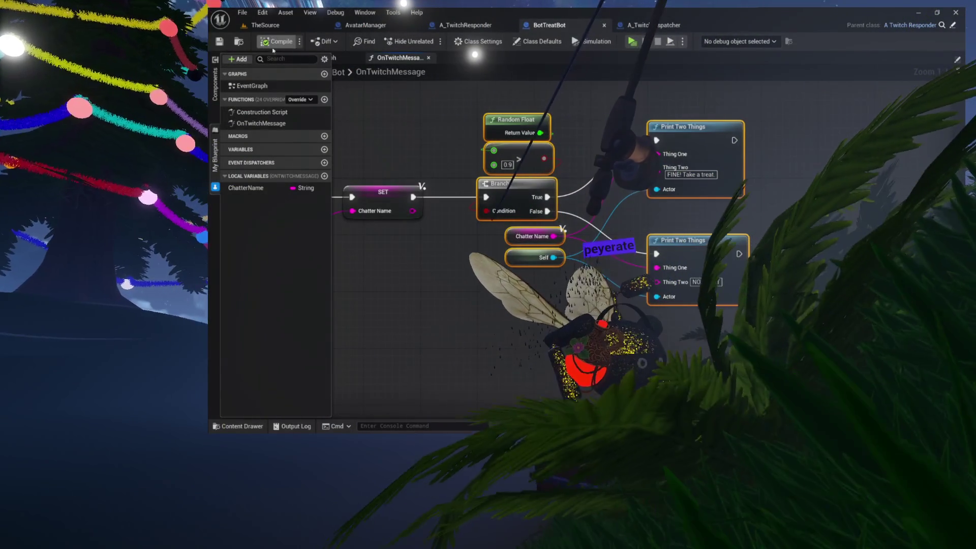
left_click(239, 42)
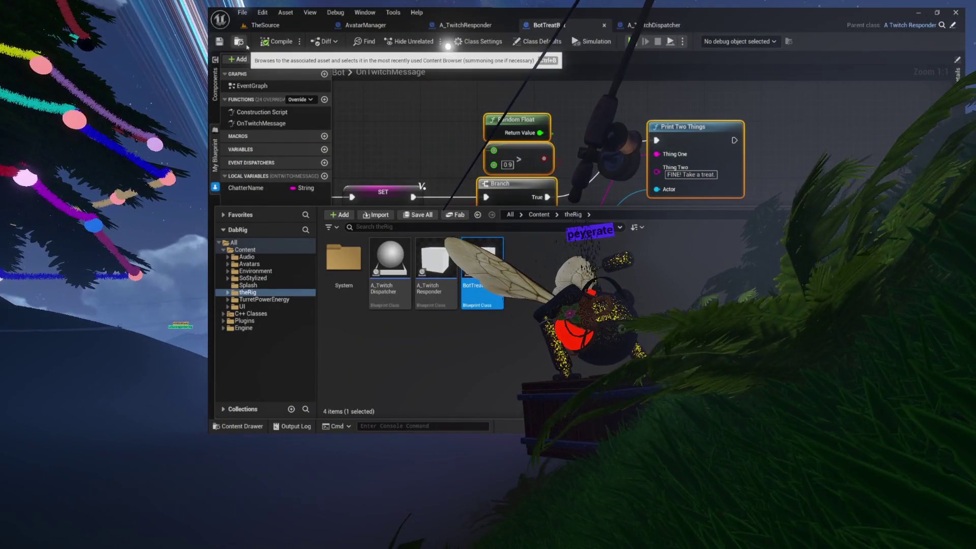
Place a BotTreatBot actor in the TheSource level, test it standalone, then close the preview
left_click(266, 28)
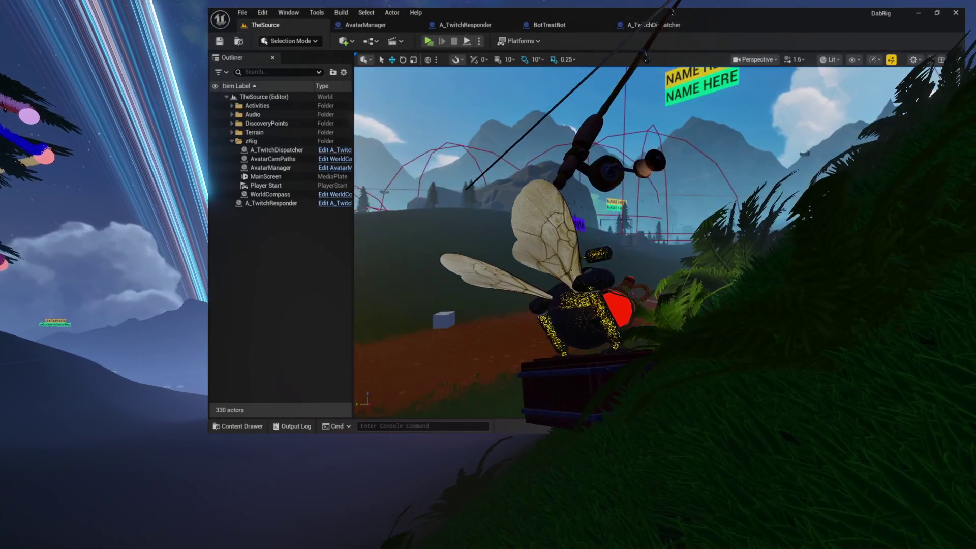
key("ctrl+space")
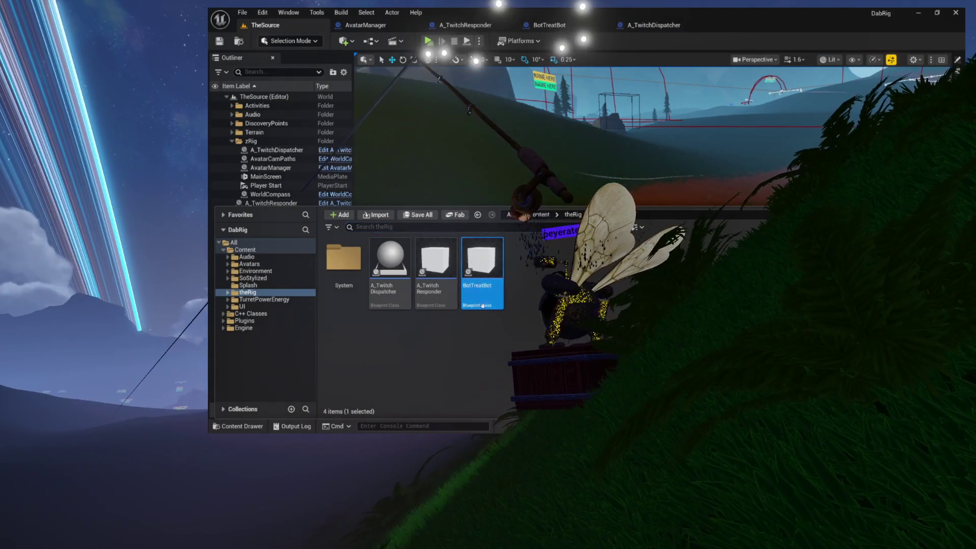
left_click_drag(483, 306, 664, 220)
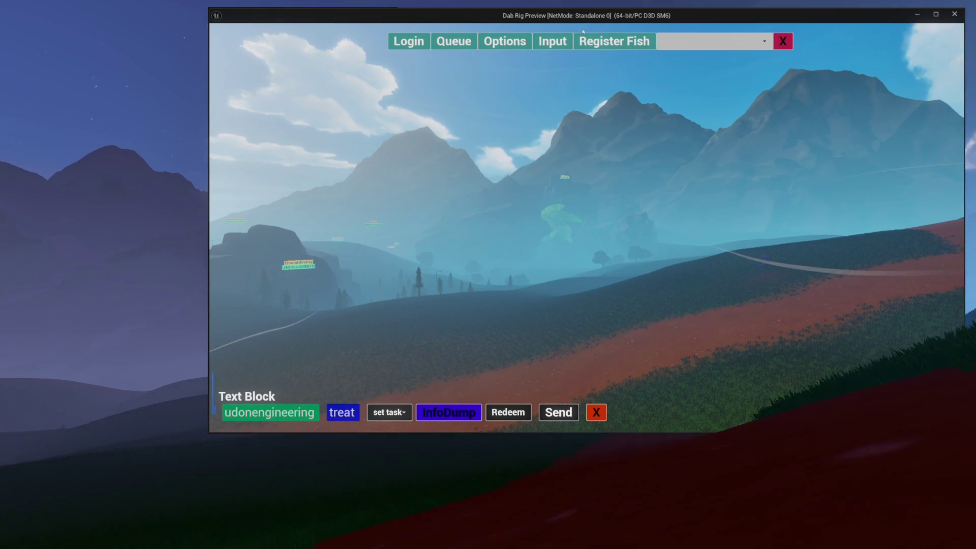
left_click(777, 41)
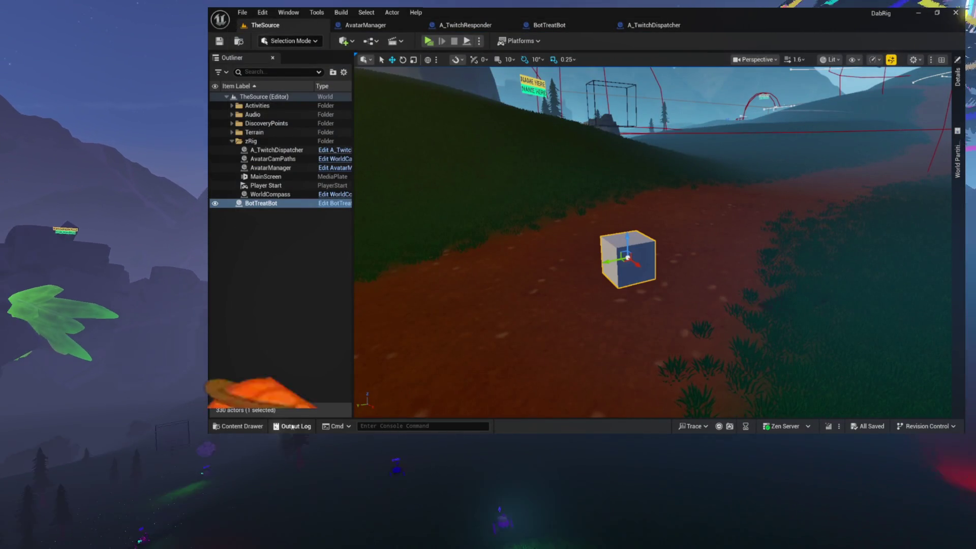
left_click(292, 427)
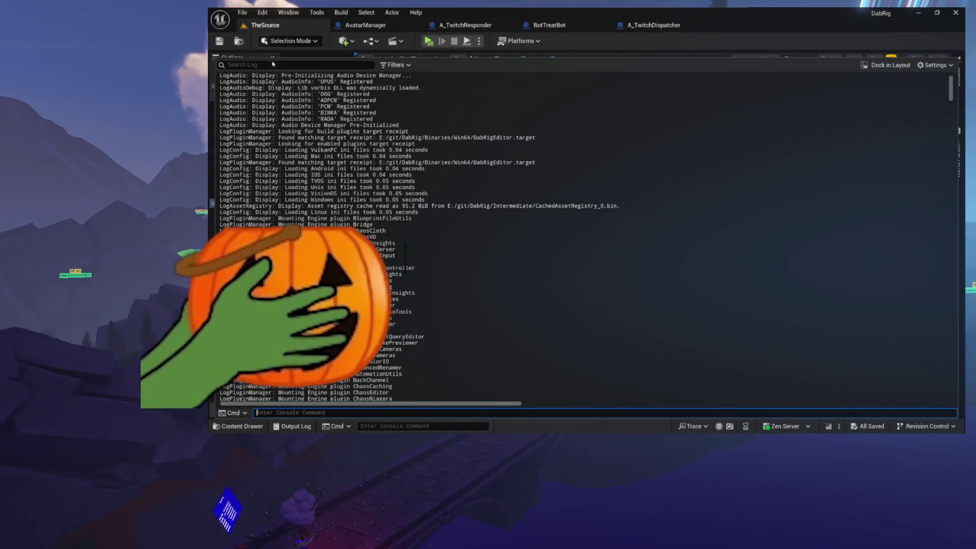
Filter the Output Log to only LogBlueprintUserMessages and select BotTreatBot's latest NO TREAT lines
left_click(395, 65)
left_click(387, 136)
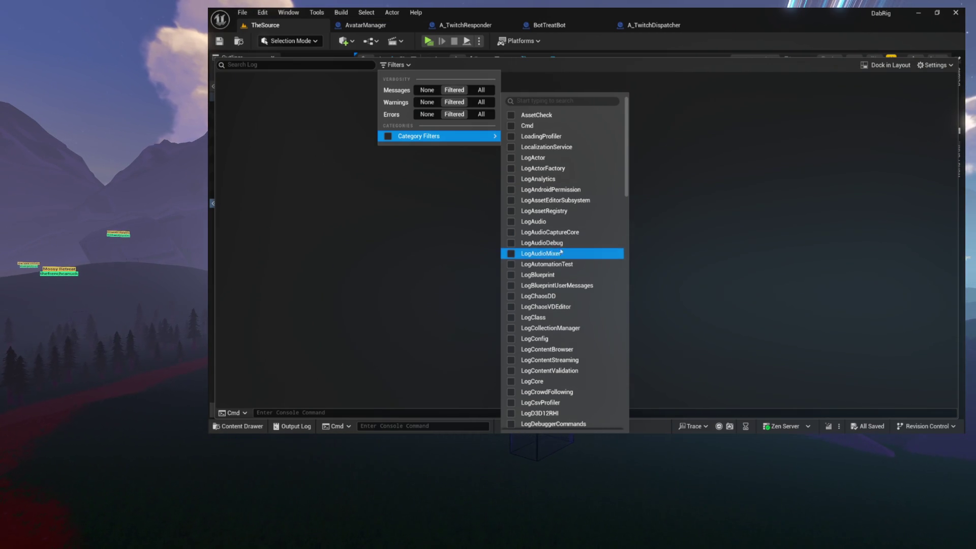
left_click(511, 286)
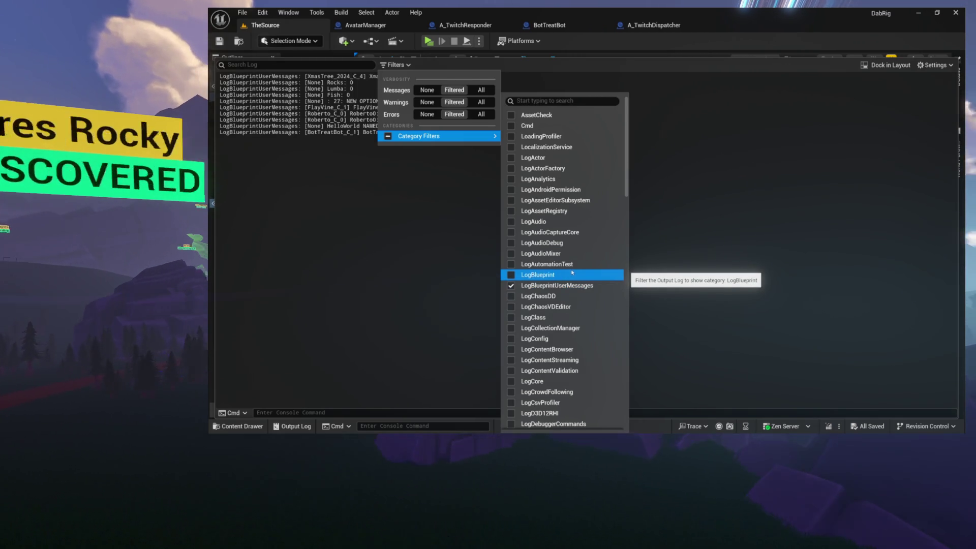
left_click(430, 213)
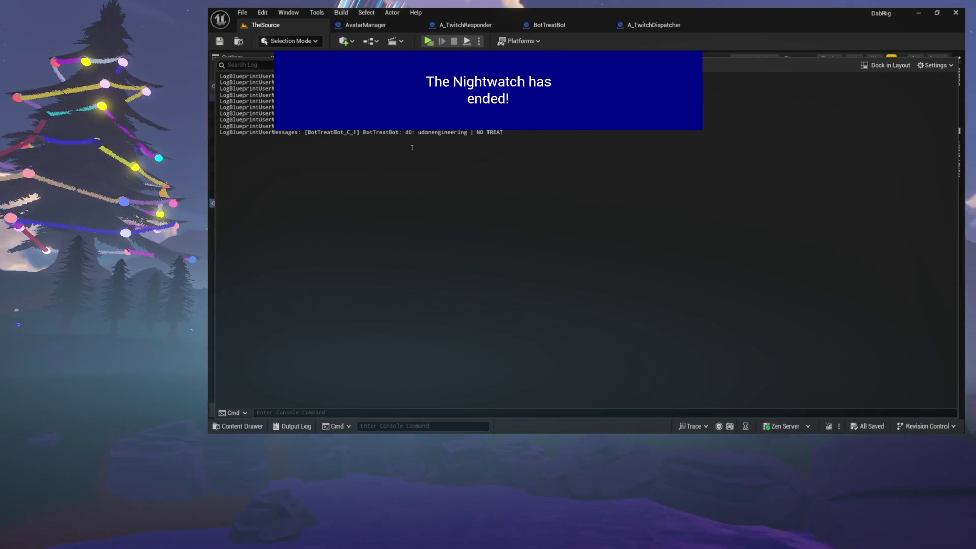
mouse_move(411, 147)
left_mouse_down()
mouse_move(396, 126)
mouse_move(386, 133)
left_mouse_up()
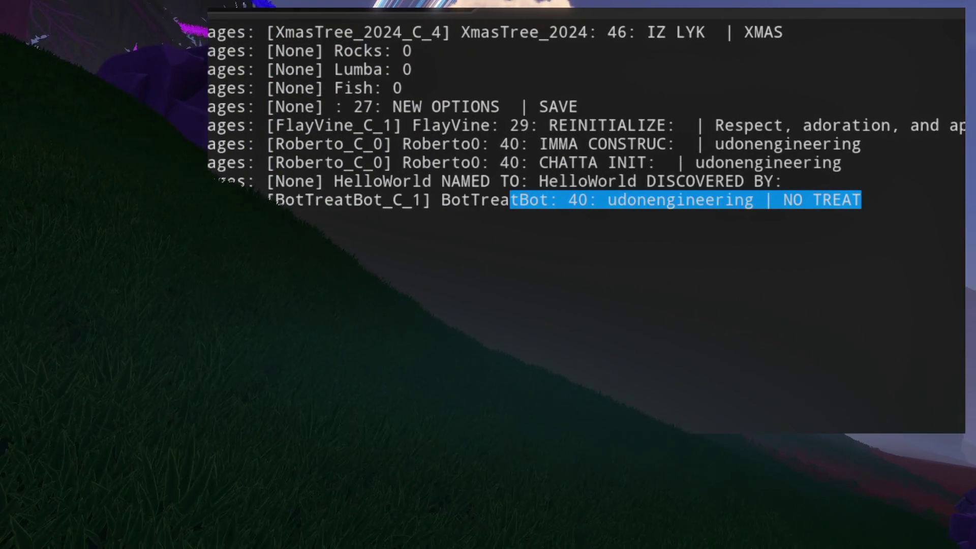
Select the BotTreatBot NO TREAT log line, then dismiss the Output Log to view TheSource level
left_click(463, 208)
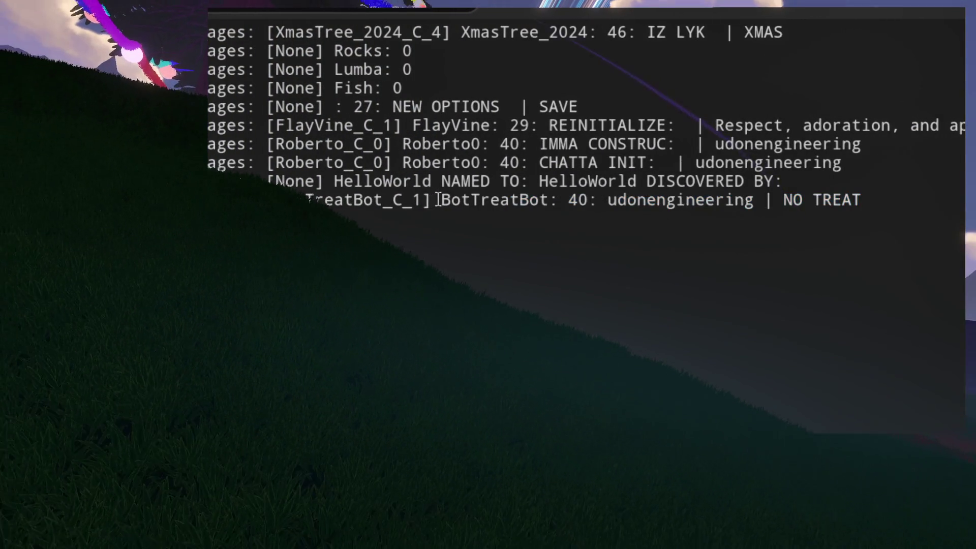
left_click_drag(438, 200, 884, 204)
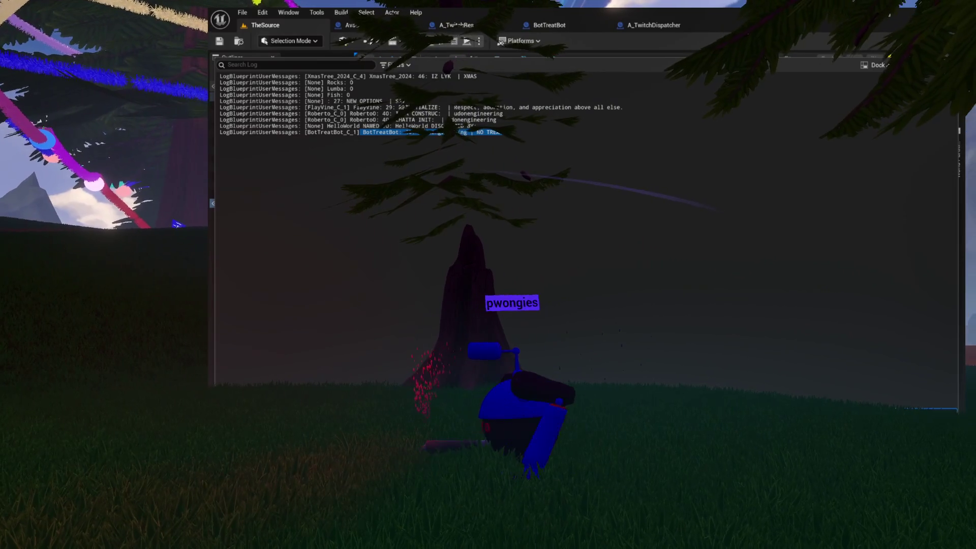
left_click(283, 26)
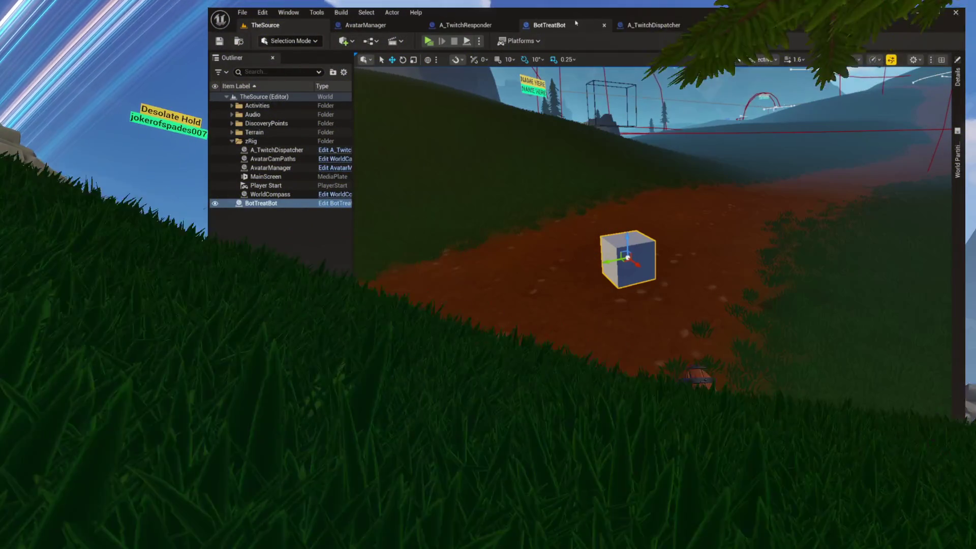
Back in BotTreatBot's graph, add a Print String node on the Branch's False output
left_click(567, 25)
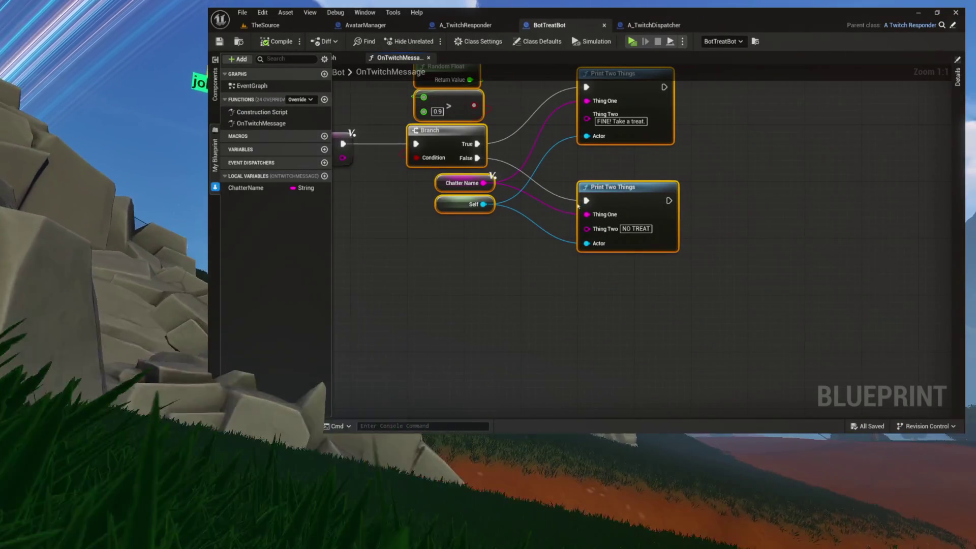
mouse_move(478, 158)
left_mouse_down()
mouse_move(614, 272)
mouse_move(707, 298)
left_mouse_up()
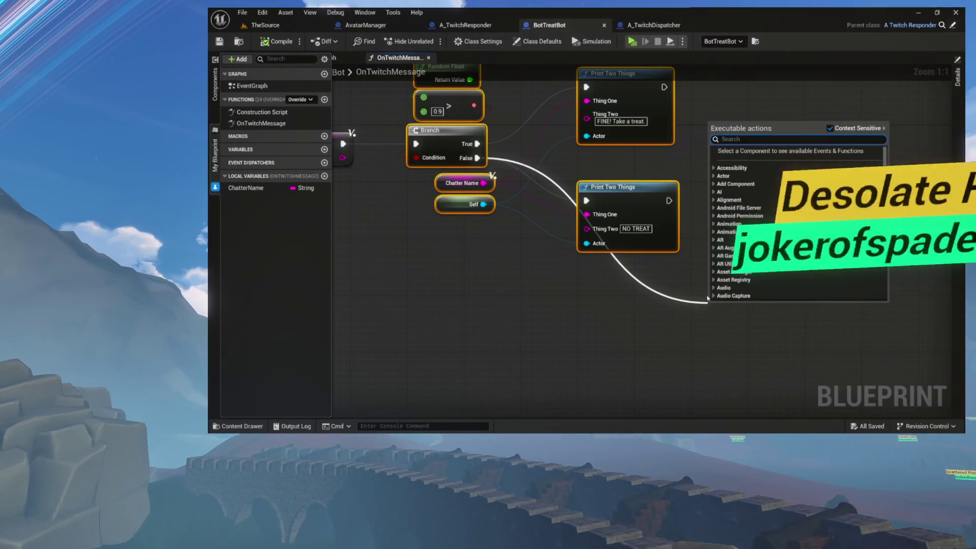
type("print")
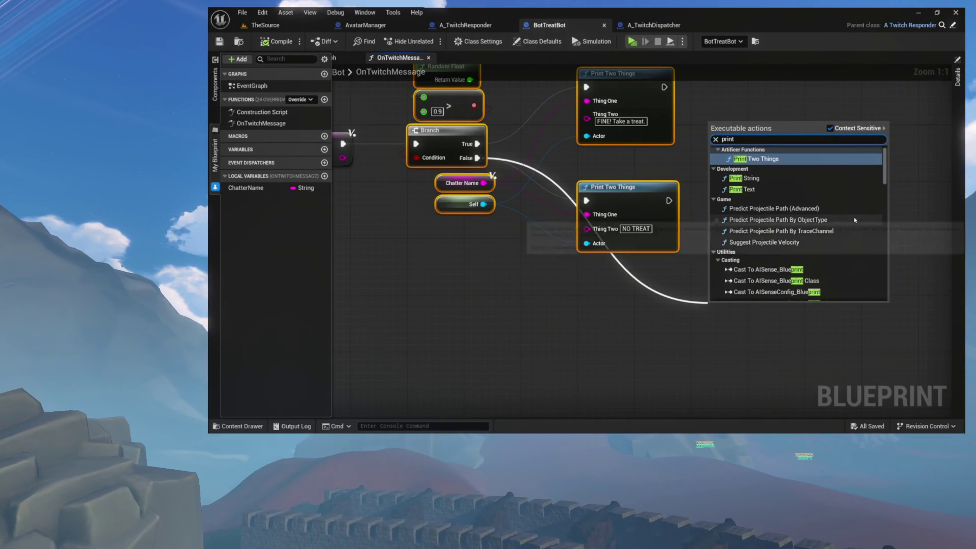
left_click(790, 179)
left_click_drag(744, 317, 694, 295)
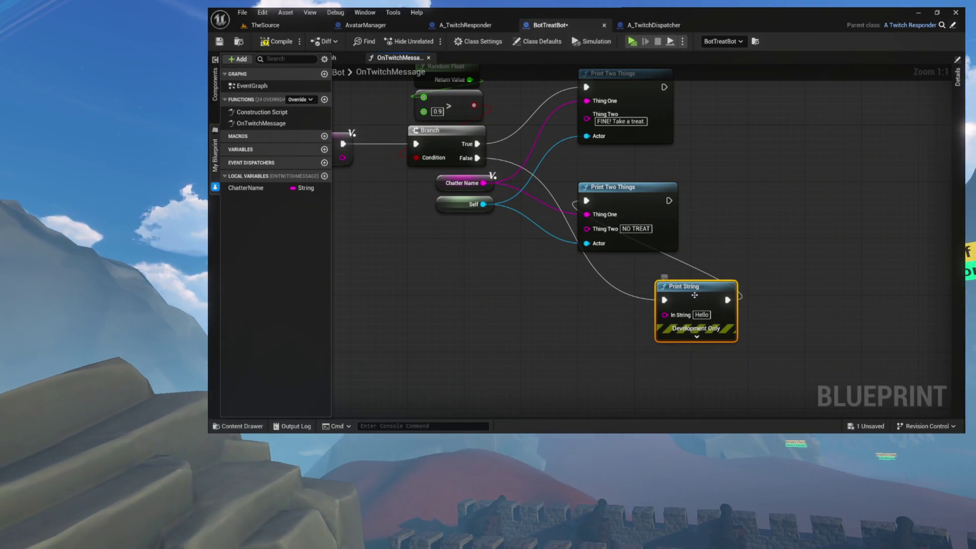
Delete the NO TREAT Print Two Things node and move Print String next to the Branch
left_click_drag(641, 205, 776, 205)
key("Delete")
mouse_move(691, 294)
left_mouse_down()
mouse_move(665, 248)
mouse_move(579, 190)
left_mouse_up()
type("FINE!")
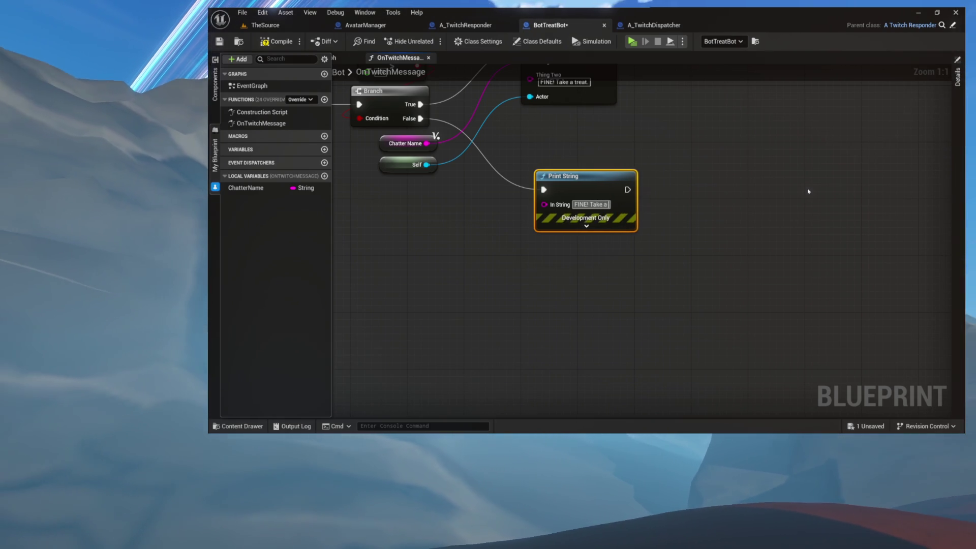
Enter 'Take a treat', expand Print String's advanced options, and feed In String from an Append node
type("Take a treat")
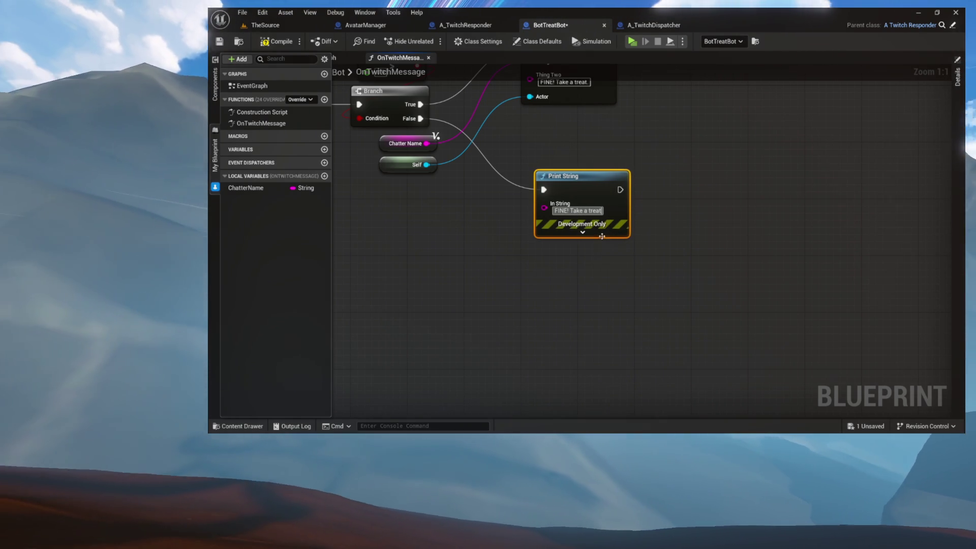
left_click(582, 231)
left_click_drag(577, 262, 655, 264)
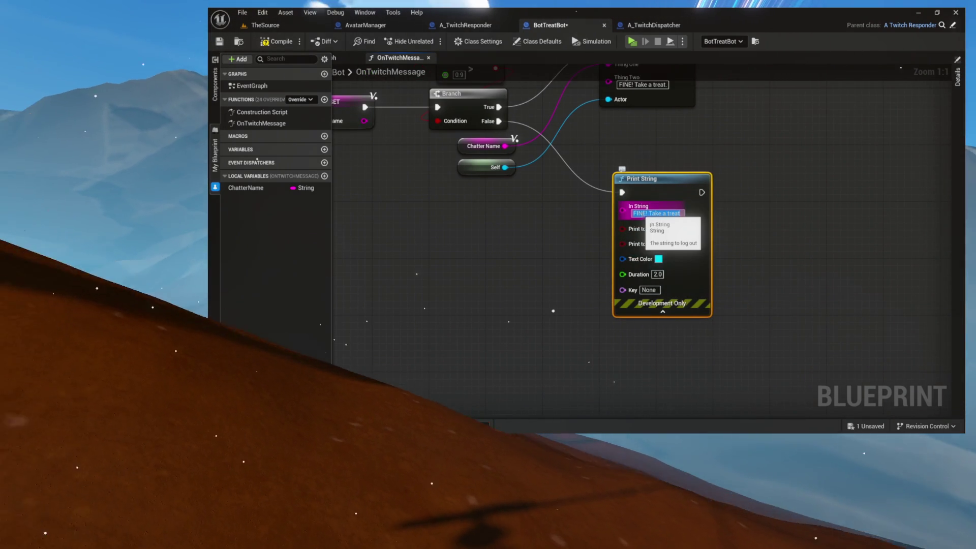
mouse_move(622, 208)
left_mouse_down()
mouse_move(549, 212)
mouse_move(643, 319)
left_mouse_up()
type("append")
key("Return")
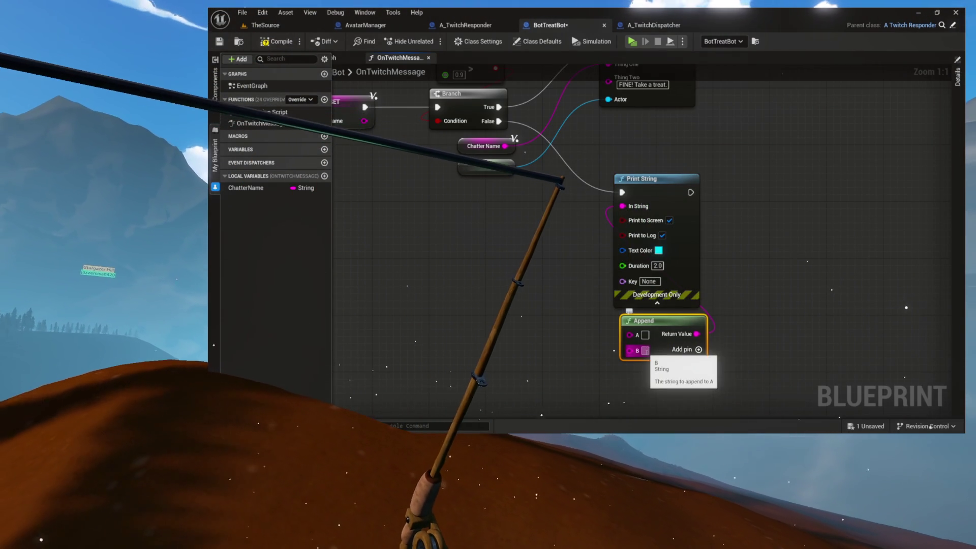
Add Append input C with the pasted treat message, and wire Chatter Name into A
left_click(697, 350)
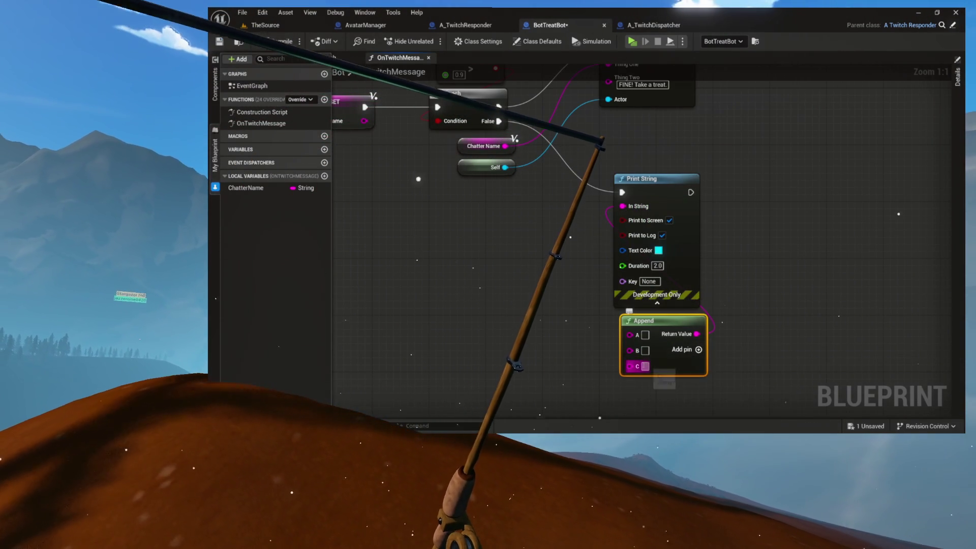
key("ctrl+v")
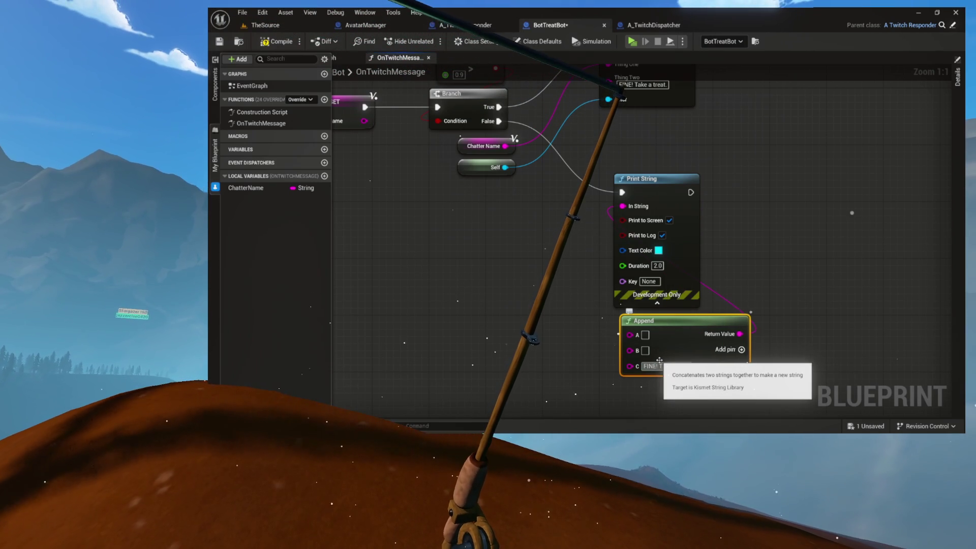
key("Return")
mouse_move(506, 146)
left_mouse_down()
mouse_move(564, 274)
mouse_move(630, 335)
left_mouse_up()
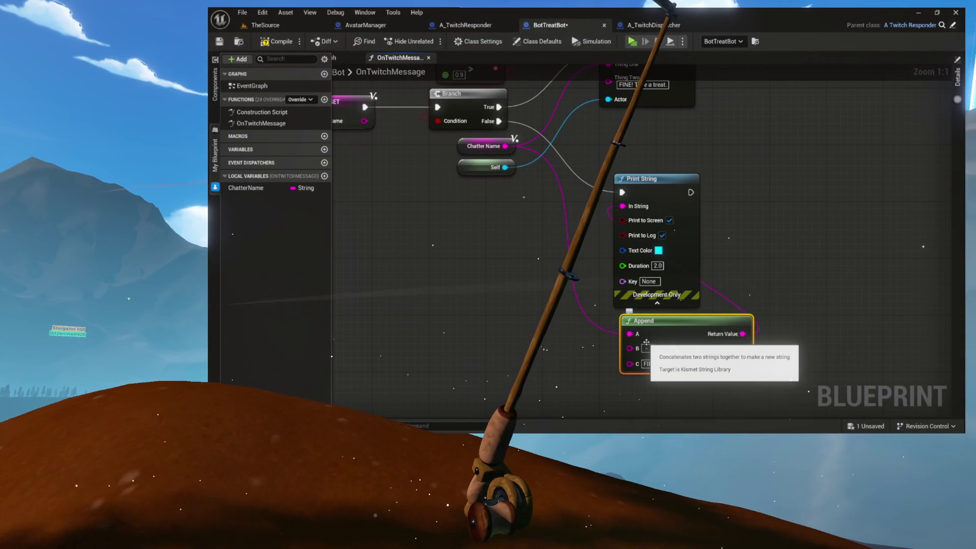
left_click_drag(692, 316, 664, 308)
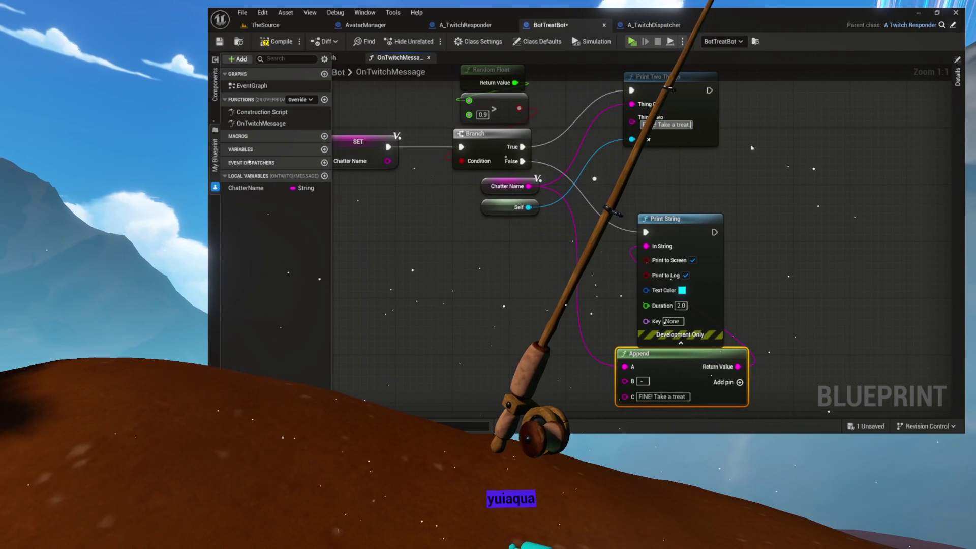
left_click_drag(684, 328, 675, 270)
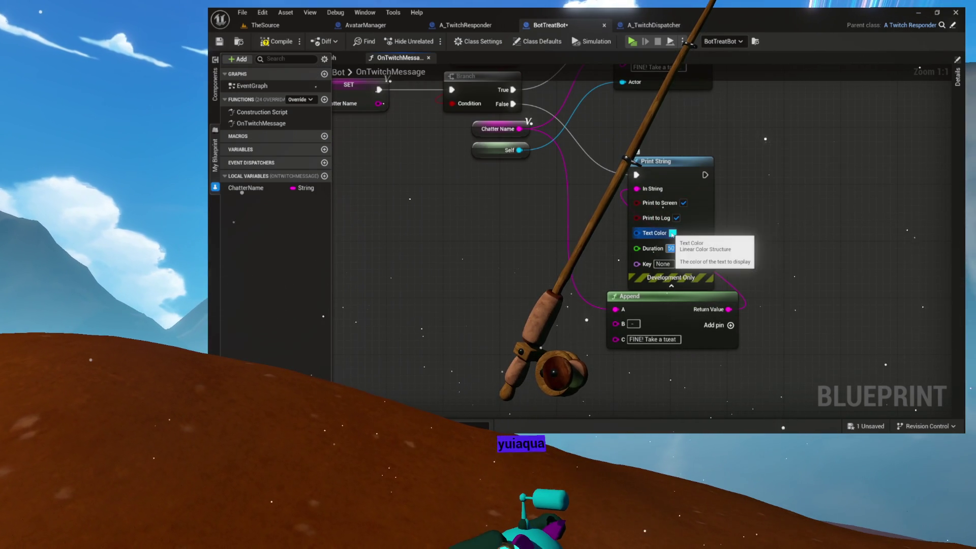
Give Print String a magenta text colour (E900B3FF) and reframe the graph around Print String and Append
left_click(672, 233)
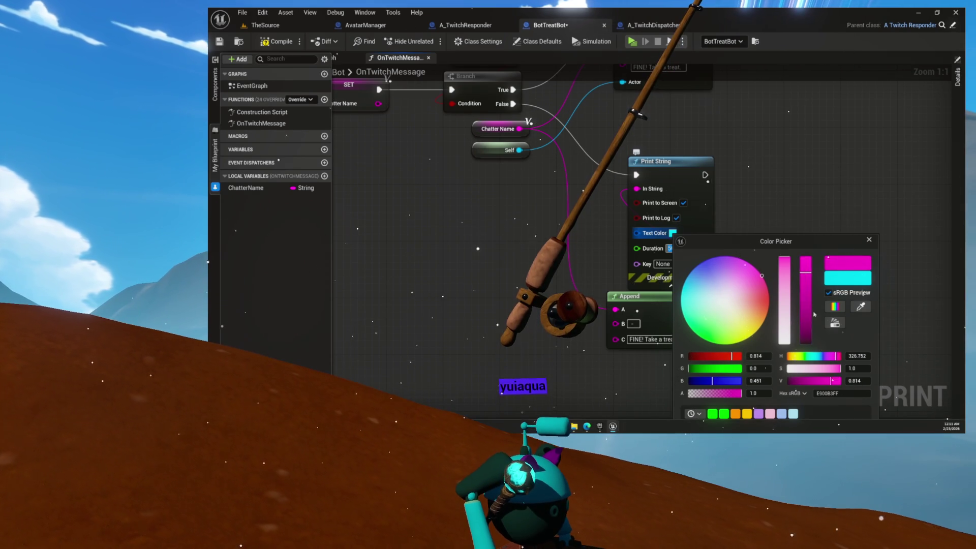
mouse_move(788, 244)
left_mouse_down()
mouse_move(711, 204)
mouse_move(711, 145)
left_mouse_up()
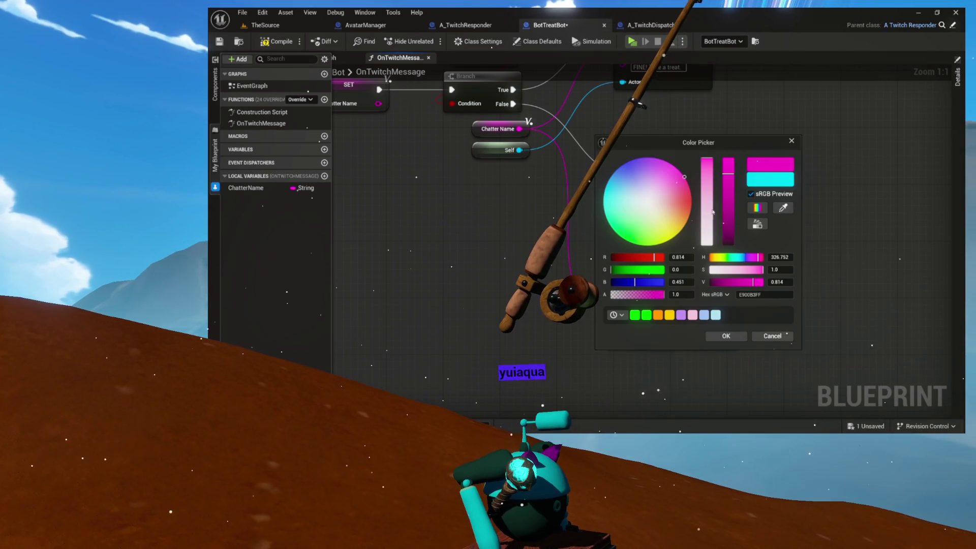
left_click(724, 336)
mouse_move(724, 336)
left_mouse_down()
mouse_move(695, 375)
mouse_move(709, 464)
left_mouse_up()
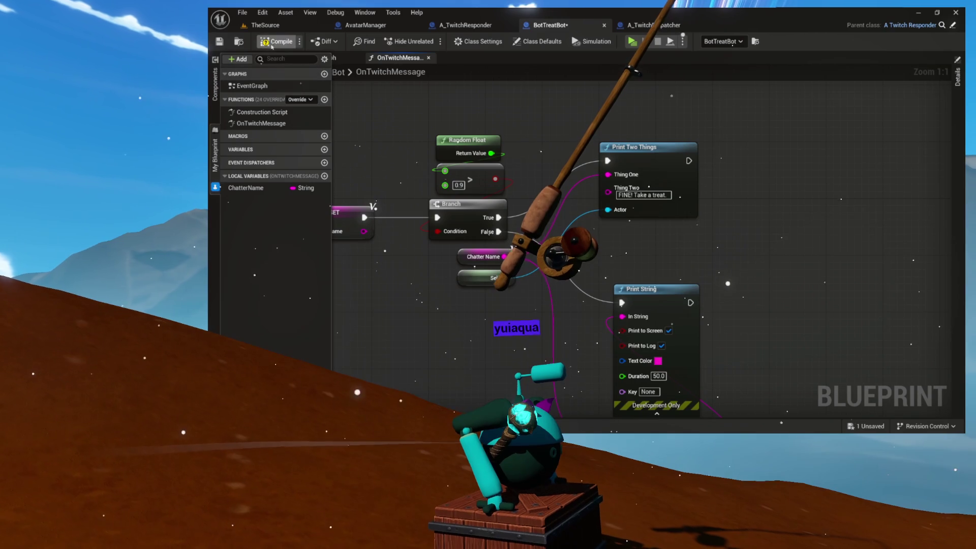
mouse_move(537, 292)
left_mouse_down()
mouse_move(554, 215)
mouse_move(520, 225)
mouse_move(535, 252)
left_mouse_up()
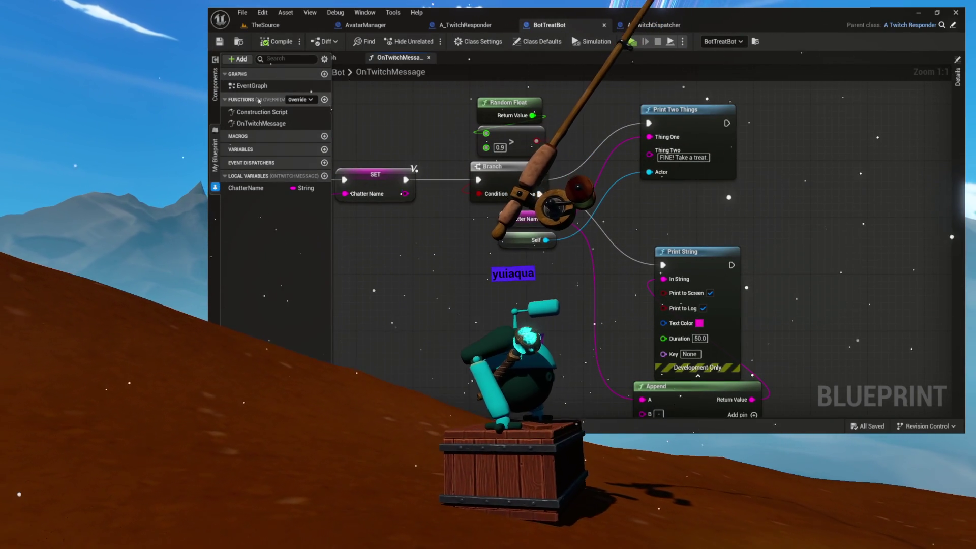
left_click(355, 128)
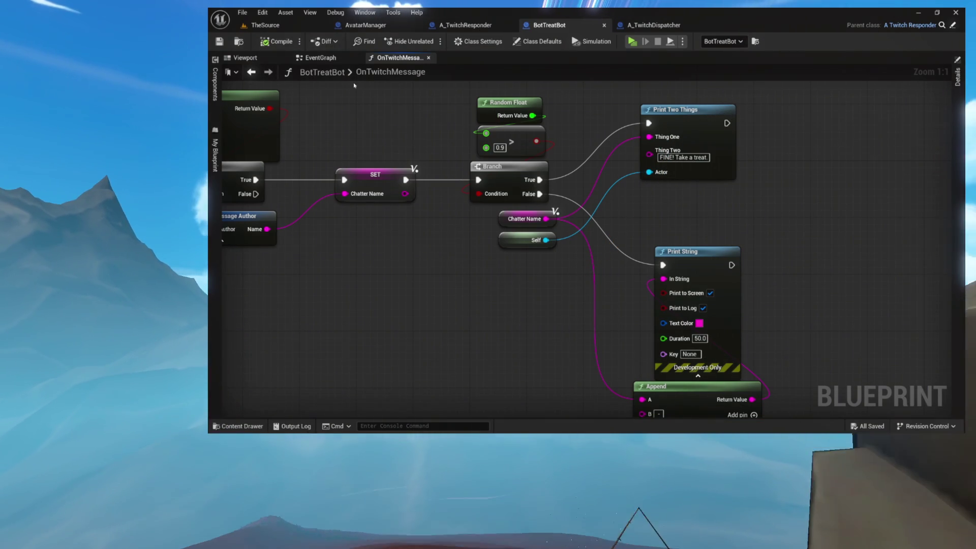
From TheSource level, run the standalone preview, open and dismiss the Twitch login, then exit with Esc
left_click(295, 26)
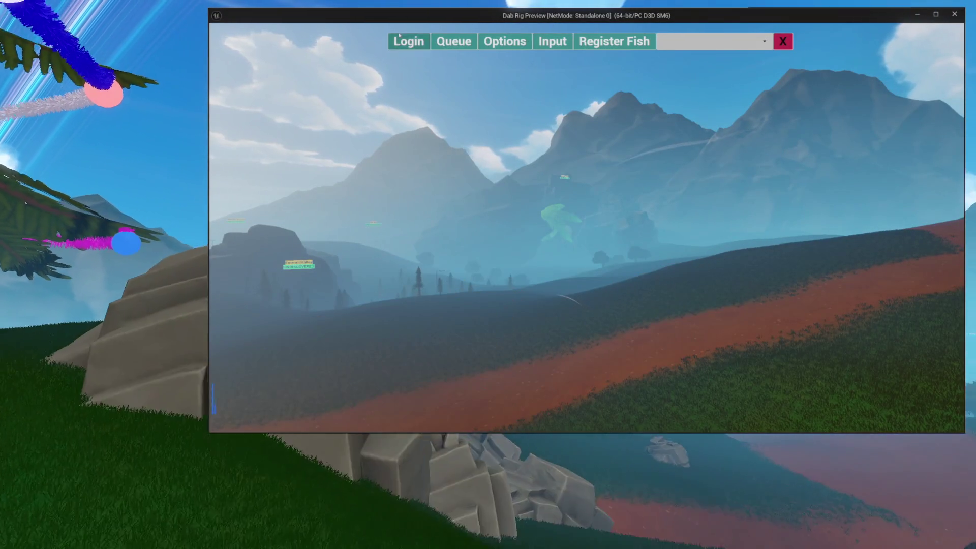
left_click(404, 40)
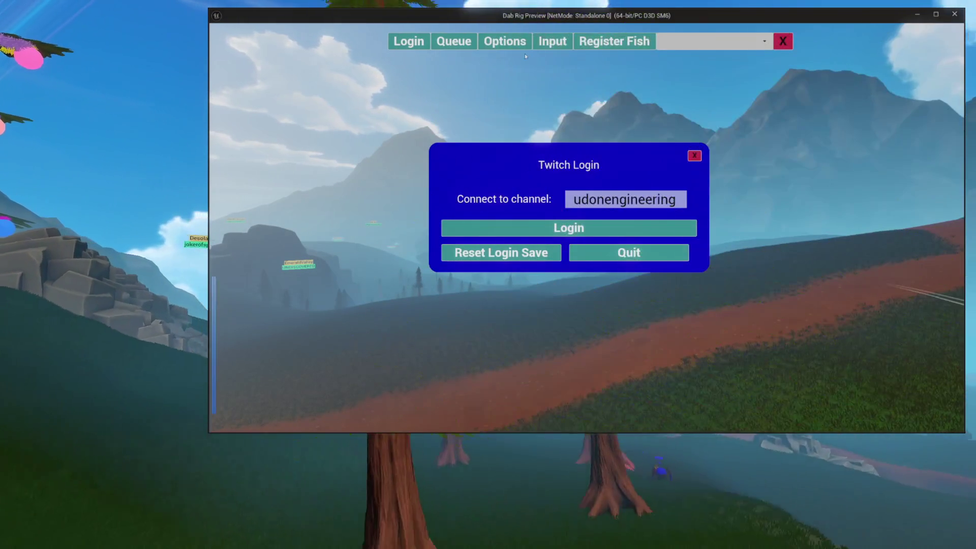
left_click(404, 42)
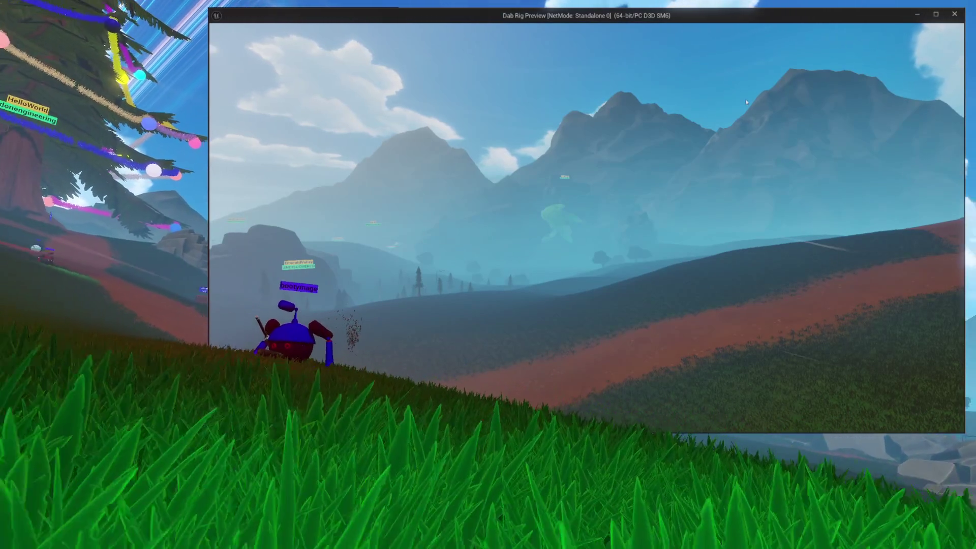
key("Escape")
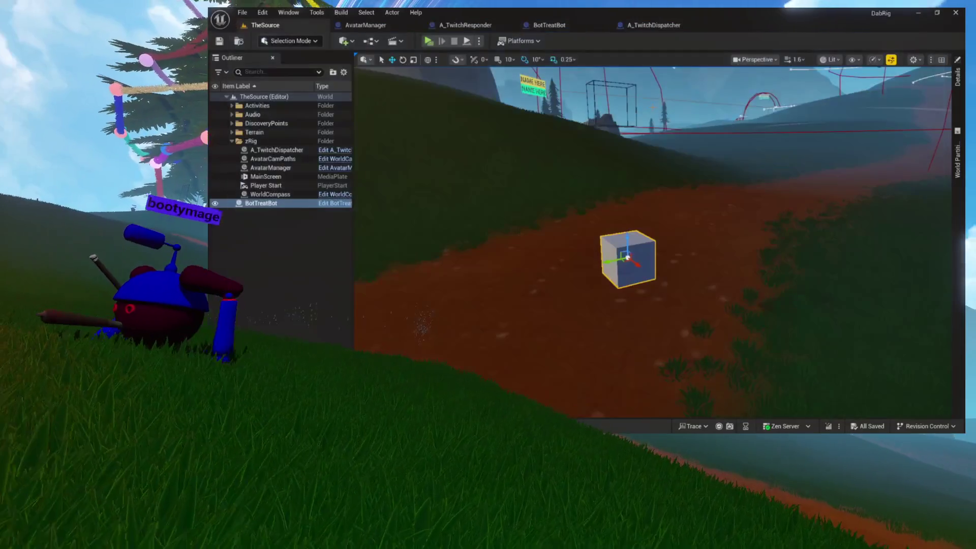
Clear the Output Log through its context menu, then hide the log drawer again
key("ctrl+grave")
right_click(446, 227)
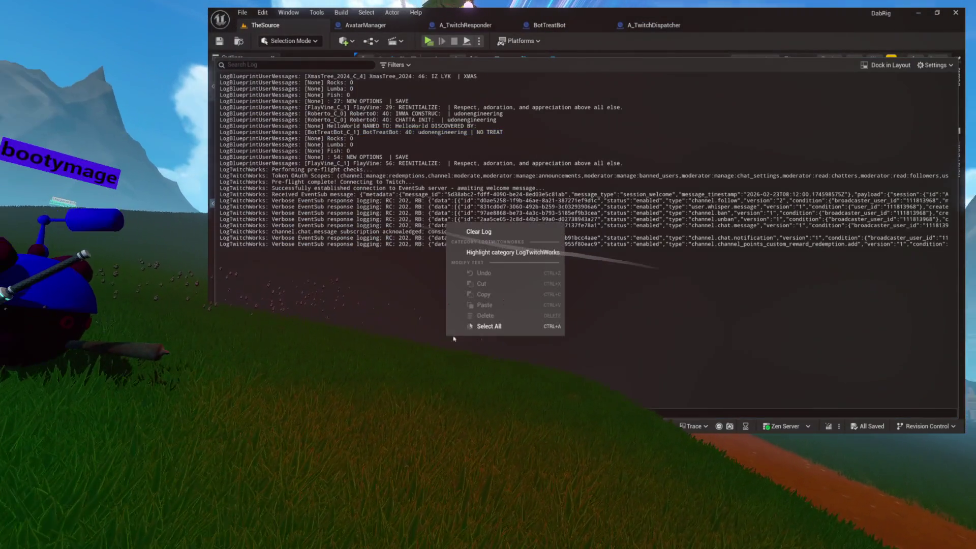
left_click(483, 235)
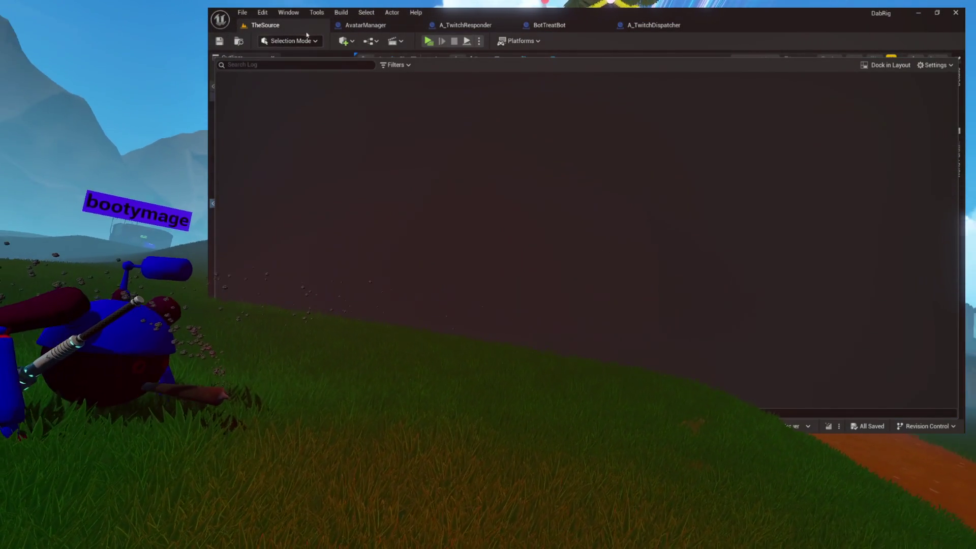
key("ctrl+grave")
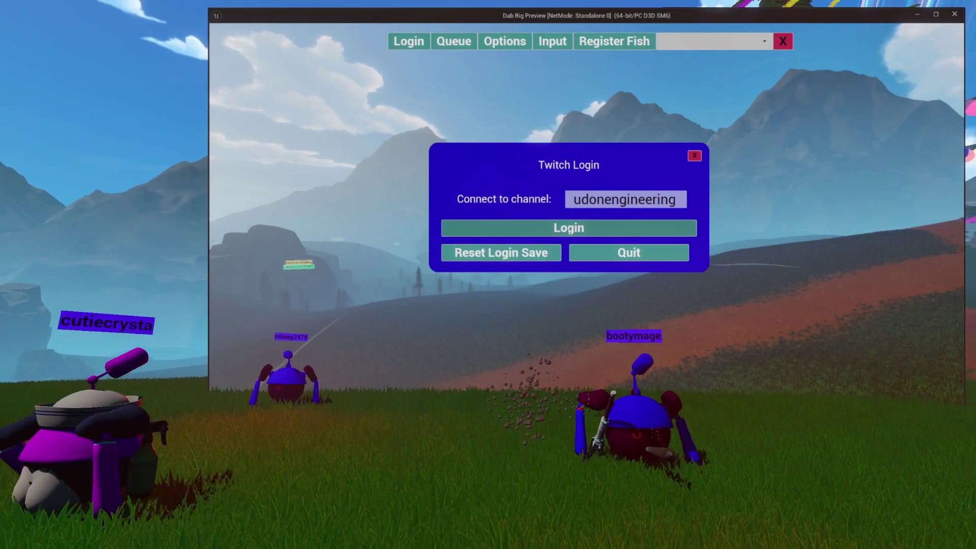
Log the preview into Twitch, watch 'FINE! Take a treat' replies appear, then exit with Esc
left_click(570, 228)
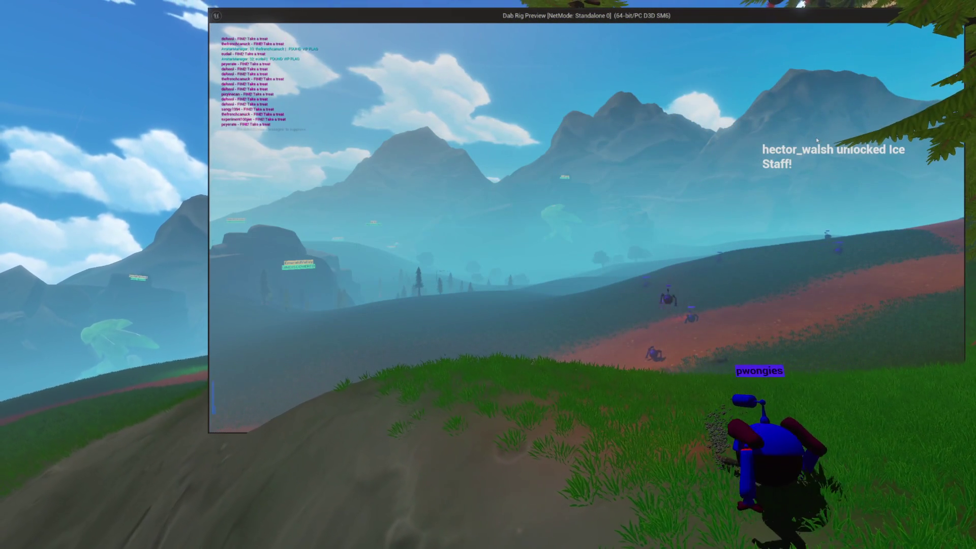
key("Escape")
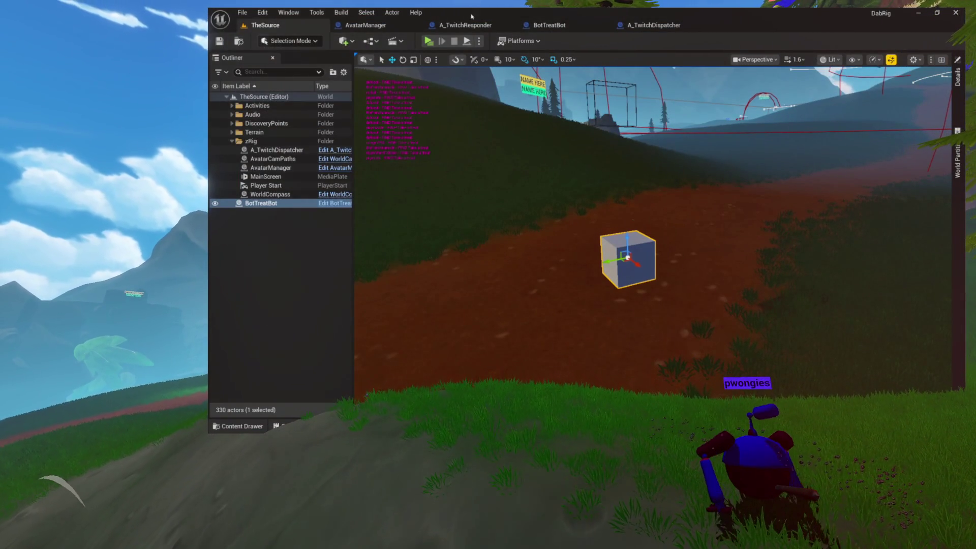
Wire the Branch into Print String's execution input and rearrange Print String, Append and Print Two Things
left_click(526, 27)
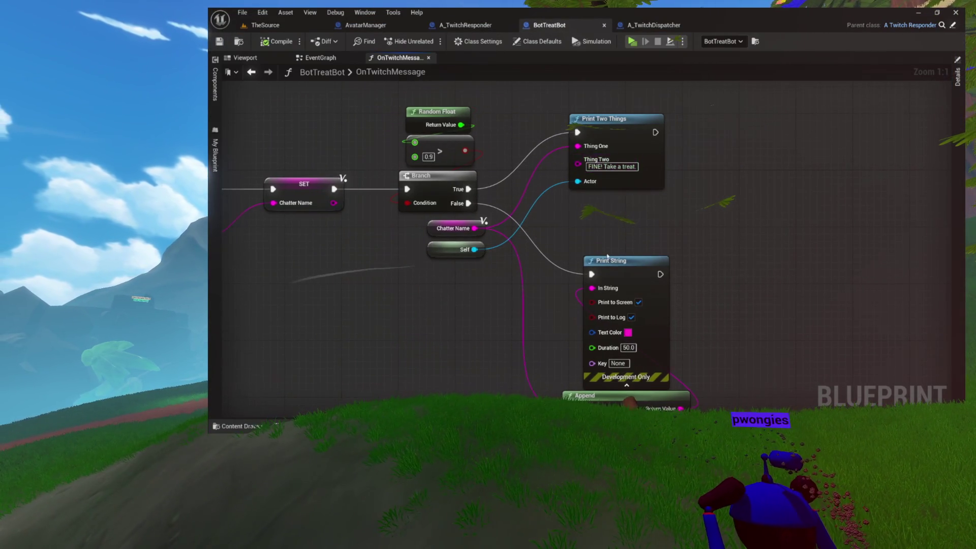
left_click_drag(607, 257, 588, 175)
left_click_drag(512, 166, 534, 210)
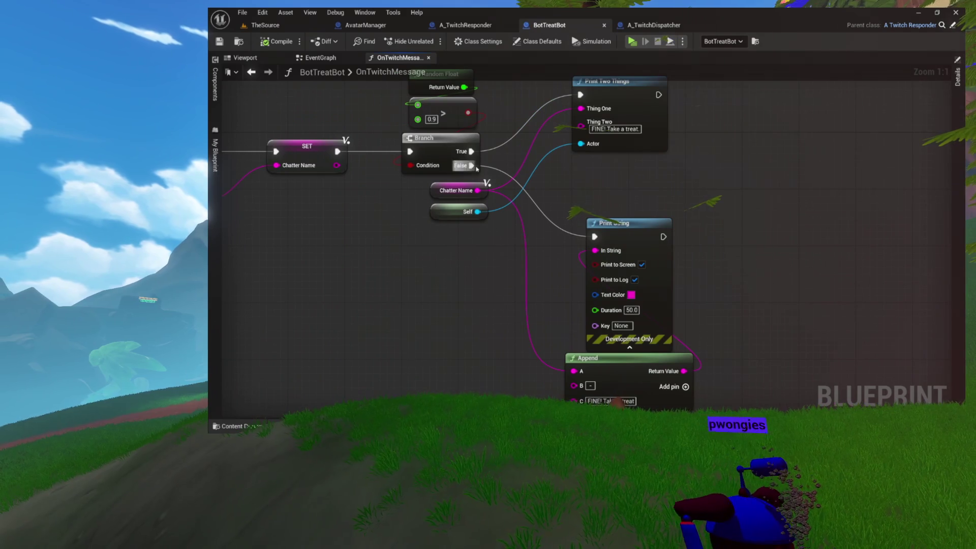
left_click_drag(594, 236, 594, 237)
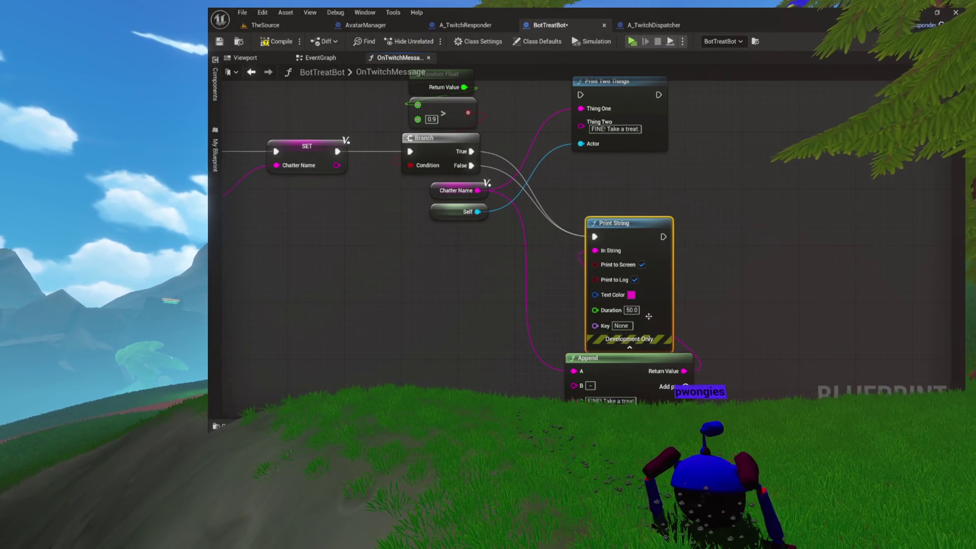
mouse_move(640, 126)
left_mouse_down()
mouse_move(504, 223)
mouse_move(438, 345)
left_mouse_up()
left_click_drag(633, 201, 660, 349)
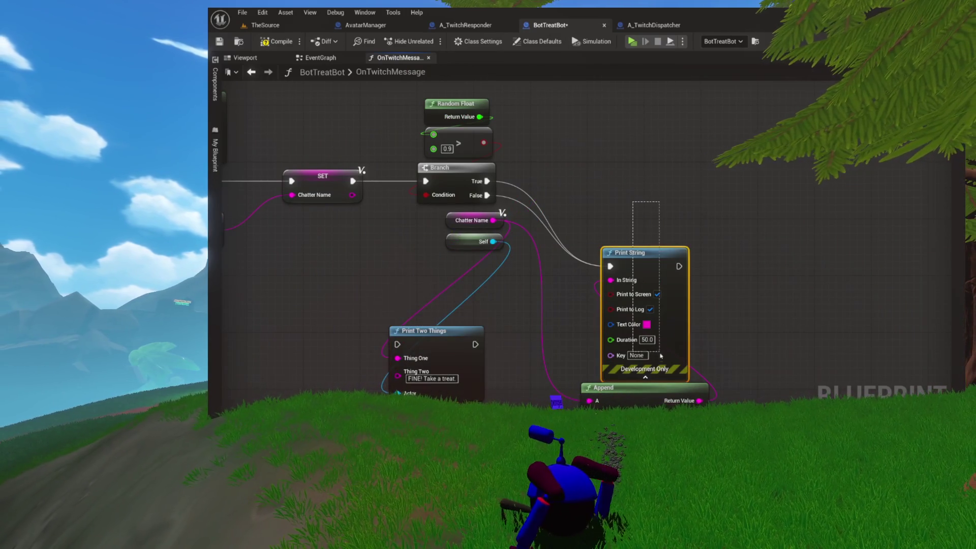
left_click_drag(643, 258, 665, 138)
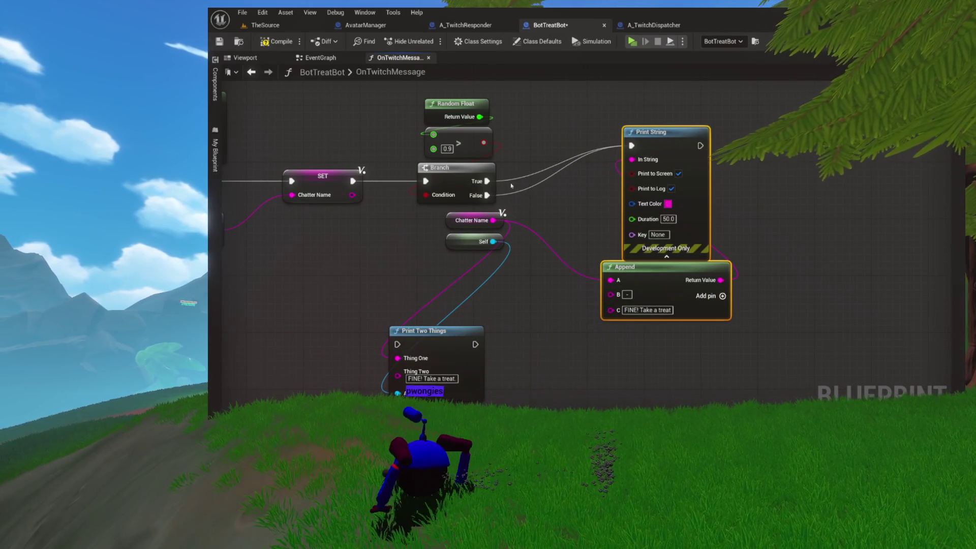
Disconnect Branch's False output from Print String and connect it to Print Two Things instead
left_click(486, 195, "alt")
left_click_drag(350, 299, 457, 300)
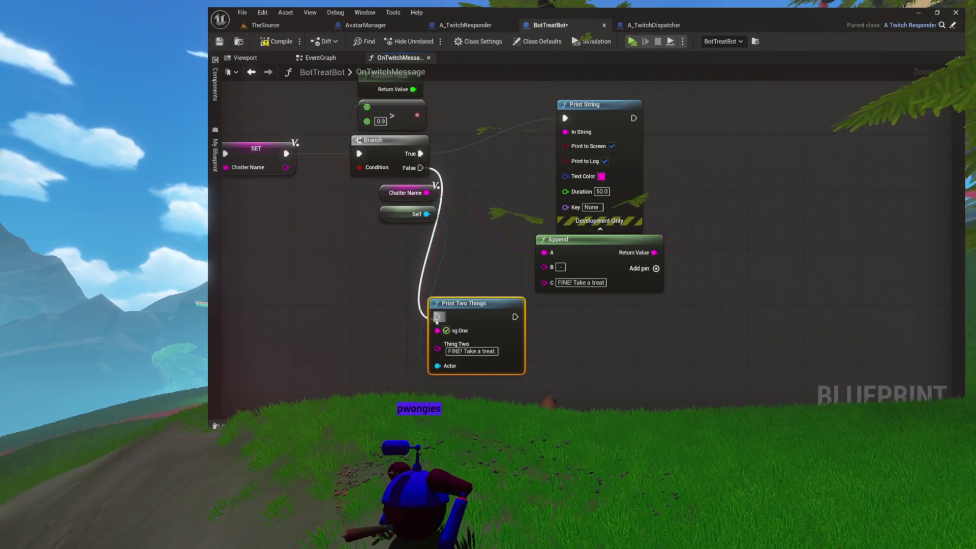
left_click_drag(475, 146, 565, 118)
key("Escape")
mouse_move(426, 170)
left_mouse_down()
mouse_move(419, 198)
mouse_move(429, 170)
left_mouse_up()
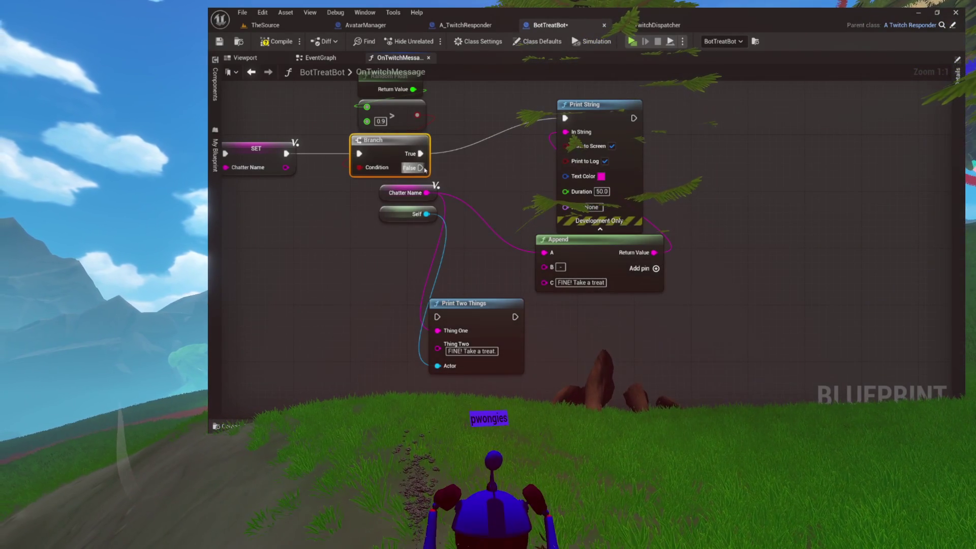
mouse_move(424, 209)
left_mouse_down()
mouse_move(424, 309)
mouse_move(579, 331)
left_mouse_up()
Collapse Print String's advanced pins and tuck Append and Print Two Things in near the Branch
left_click_drag(687, 168, 627, 250)
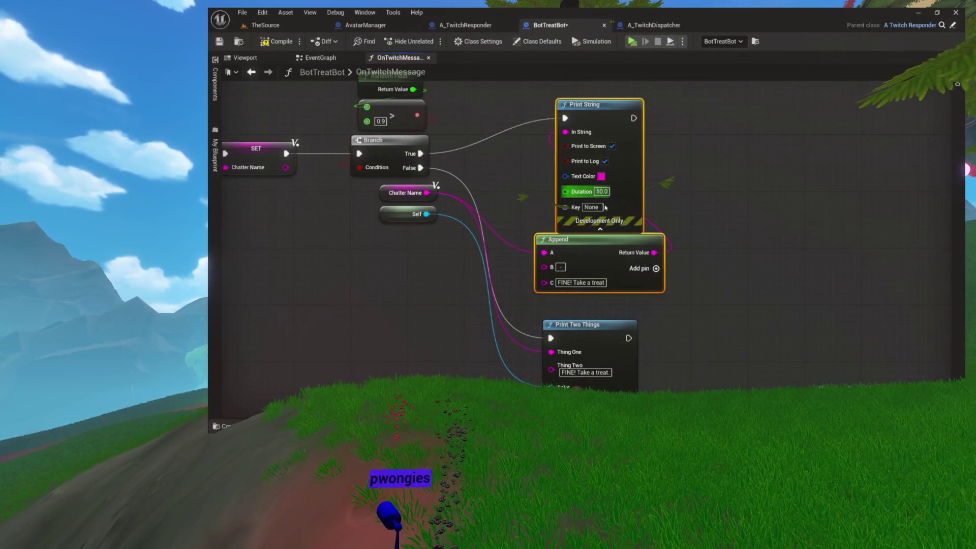
left_click(600, 230)
left_click_drag(595, 237, 596, 163)
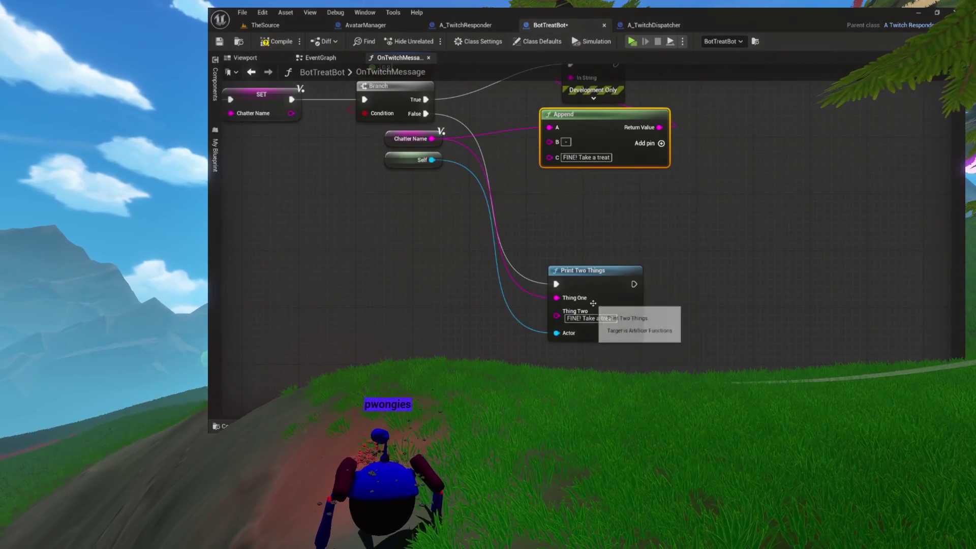
left_click_drag(593, 302, 593, 239)
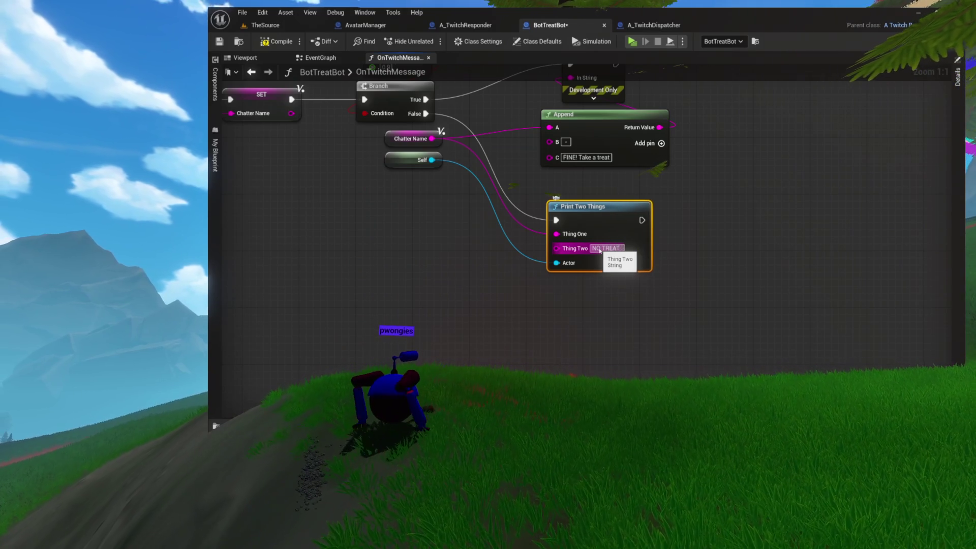
left_click_drag(617, 230, 611, 301)
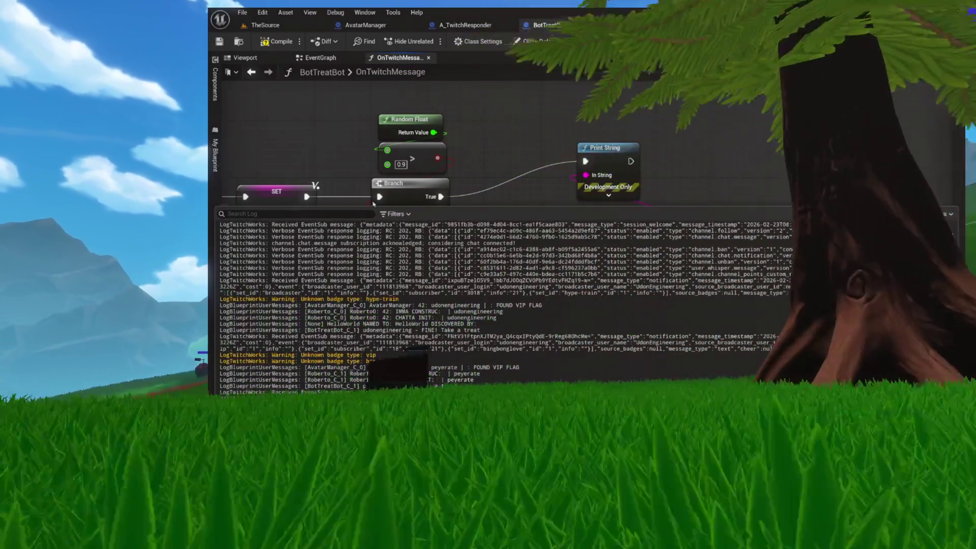
Look through the Output Log's filter and context options and select some log lines
left_click(387, 214)
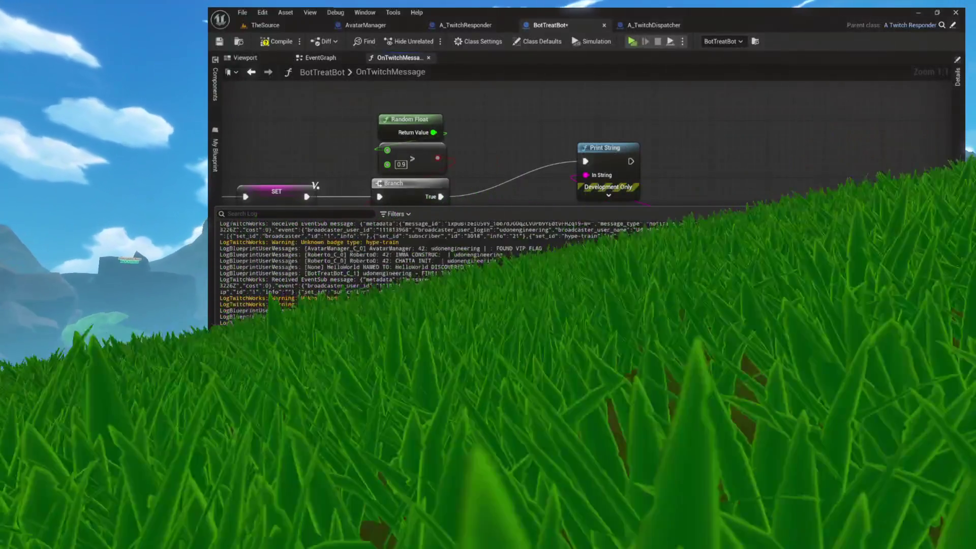
left_click(294, 263)
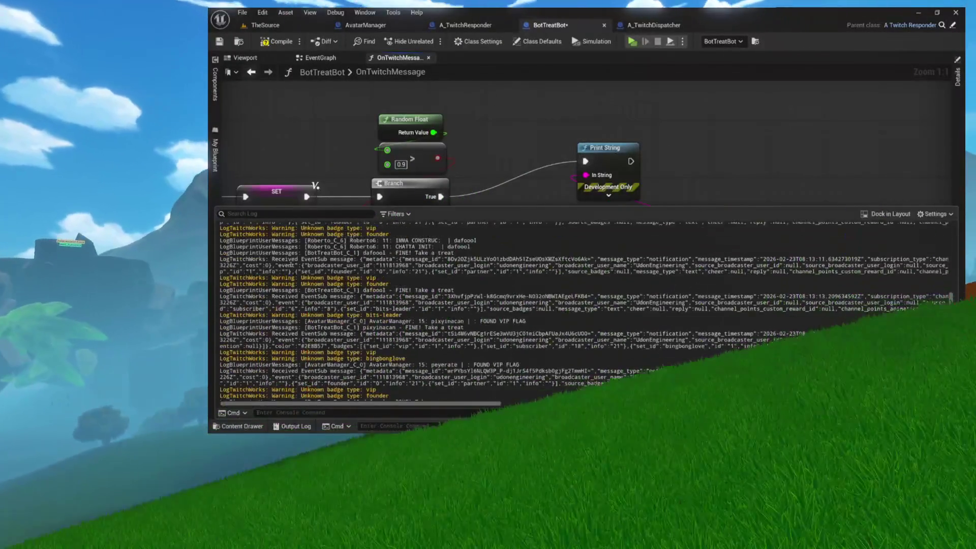
left_click_drag(315, 333, 476, 421)
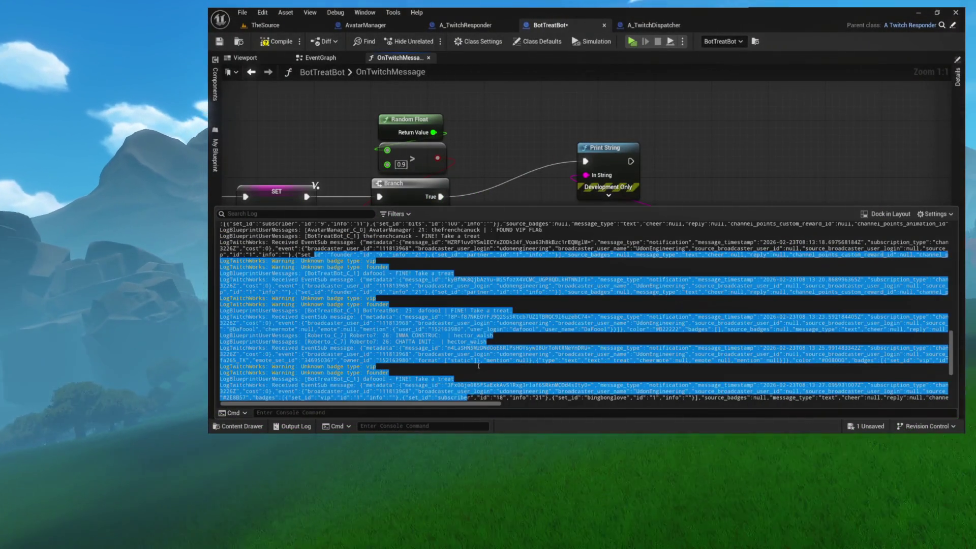
right_click(516, 217)
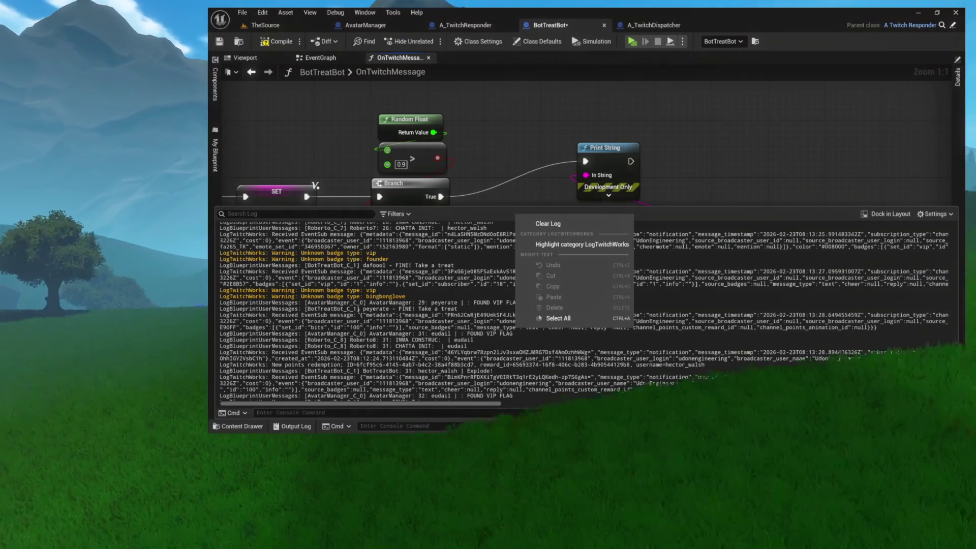
left_click_drag(442, 302, 325, 321)
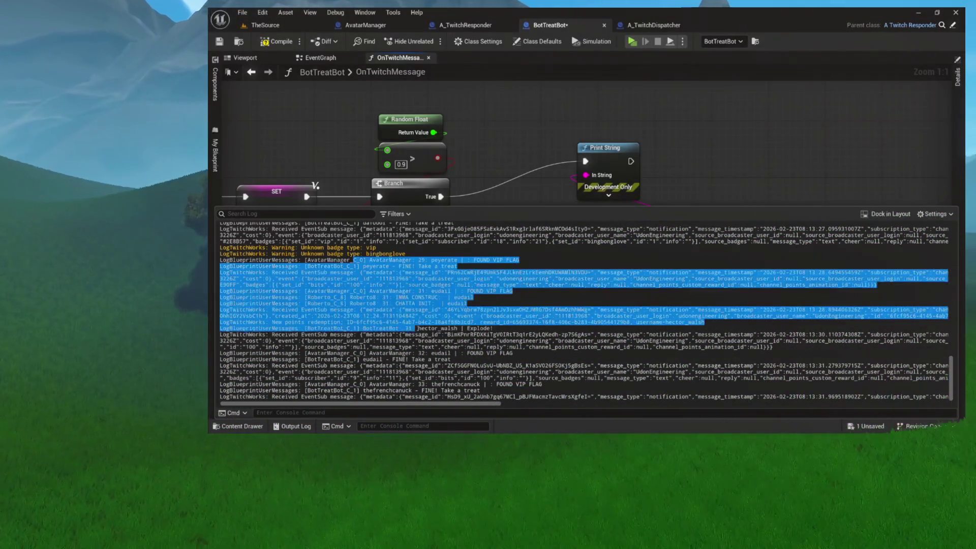
left_click(295, 281)
left_click_drag(273, 230, 366, 292)
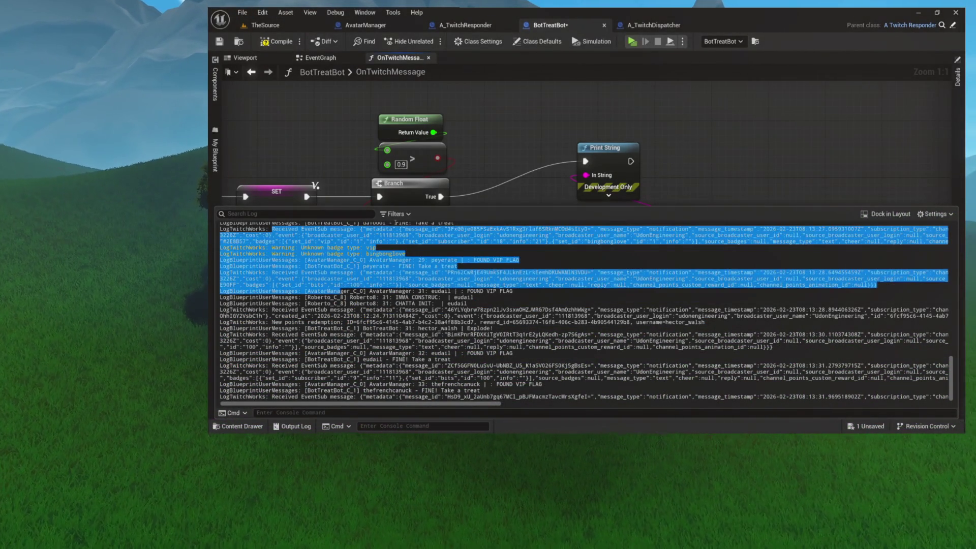
Uncheck LogTwitchWorks in the Output Log's category filters, then clear all log lines
left_click(396, 213)
mouse_move(492, 289)
scroll(559, 284, "down", 2)
left_click_drag(628, 198, 624, 414)
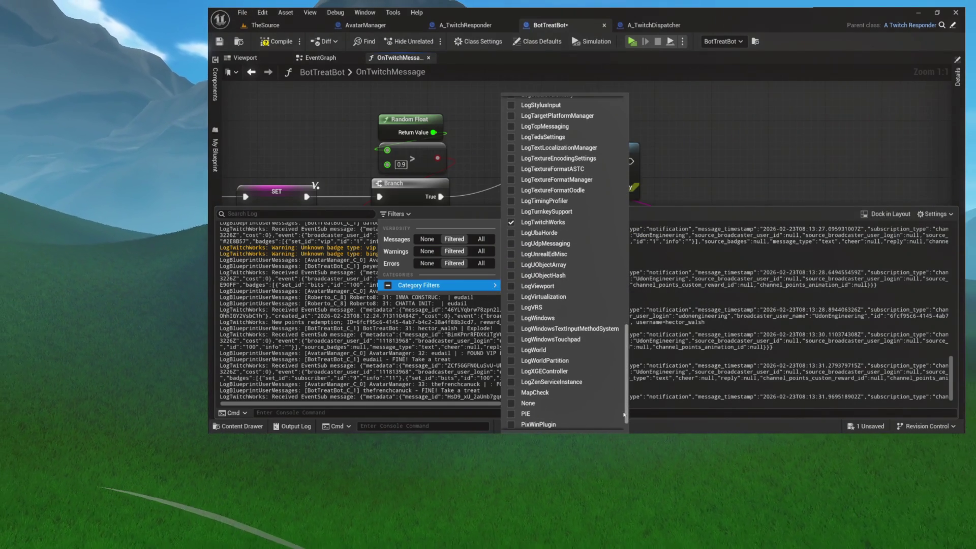
left_click(510, 222)
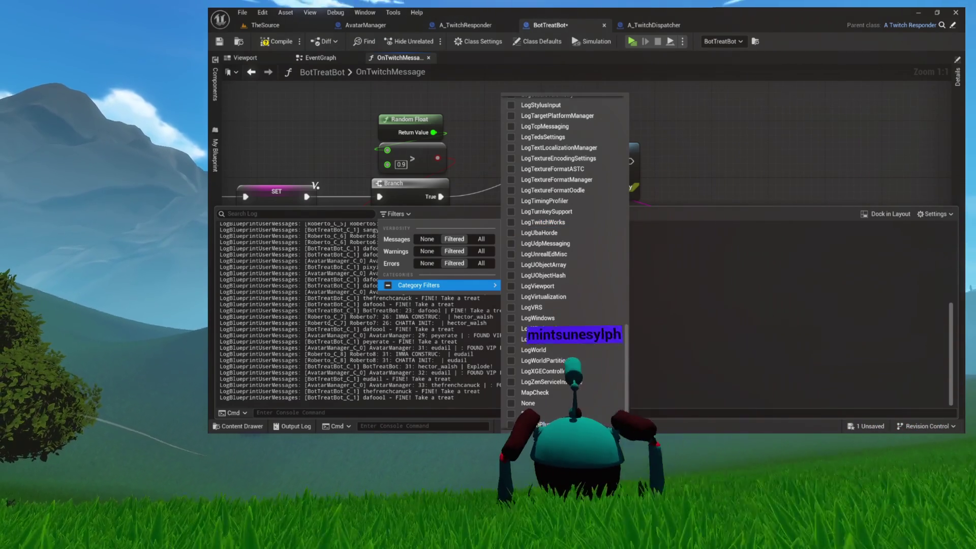
left_click(346, 323)
scroll(345, 322, "up", 9)
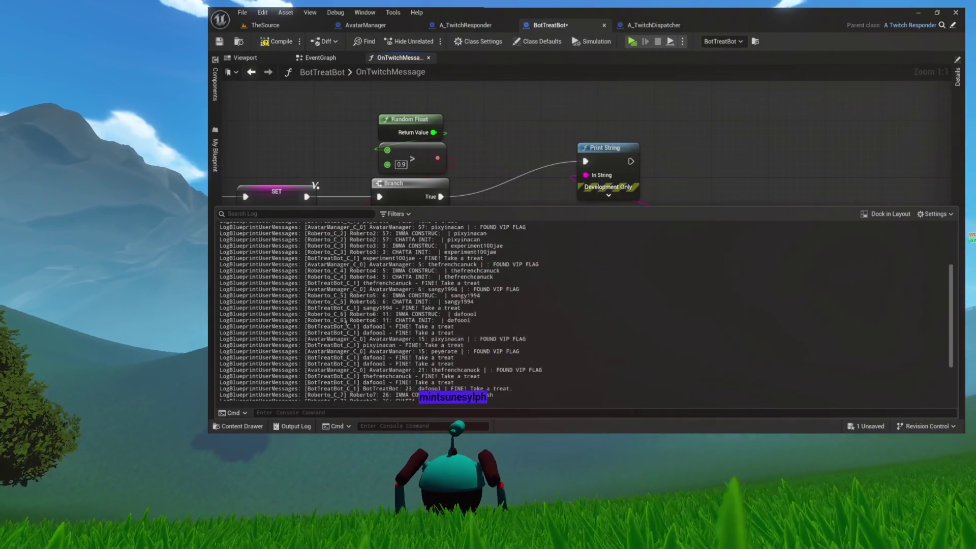
scroll(346, 323, "down", 2)
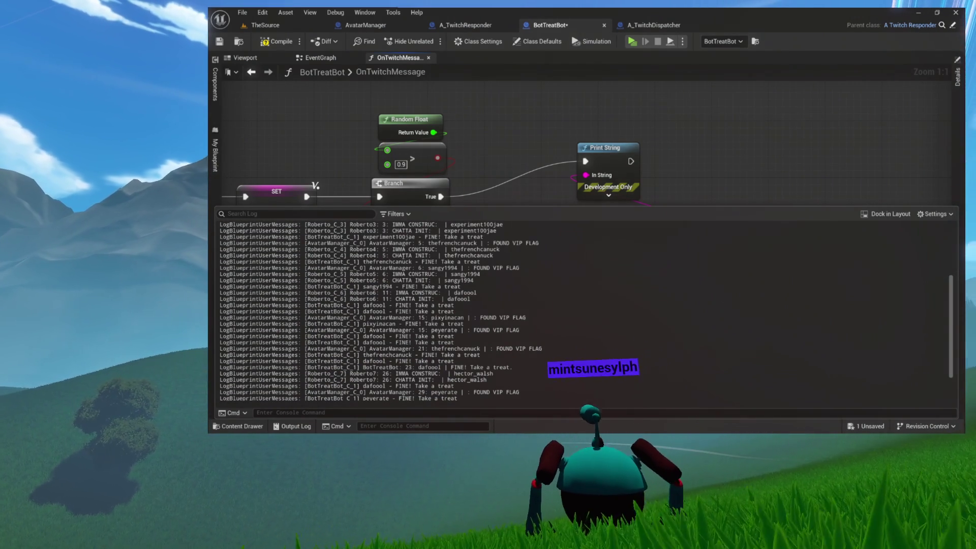
right_click(566, 209)
left_click(597, 217)
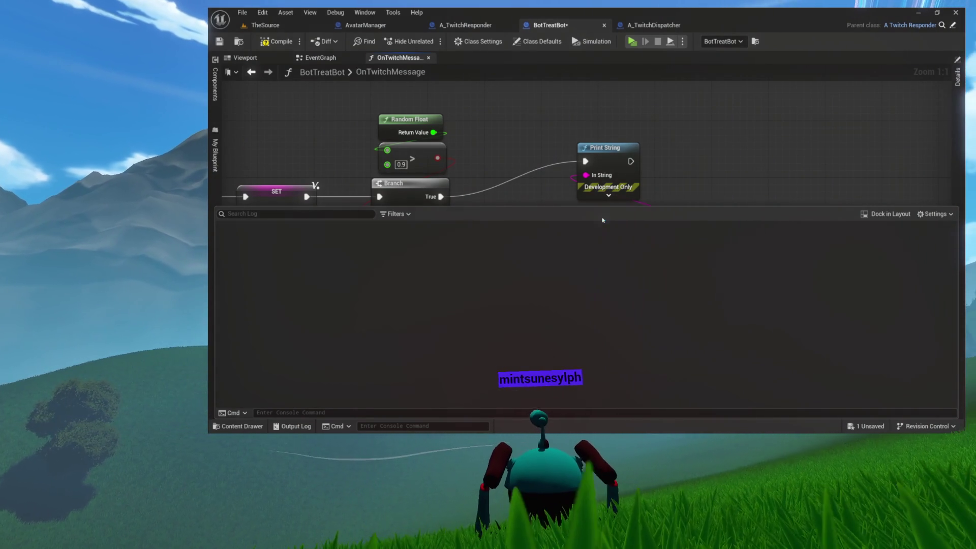
Glance at TheSource level and A_TwitchResponder's event graph, then return to BotTreatBot's OnTwitchMessage graph
left_click(264, 25)
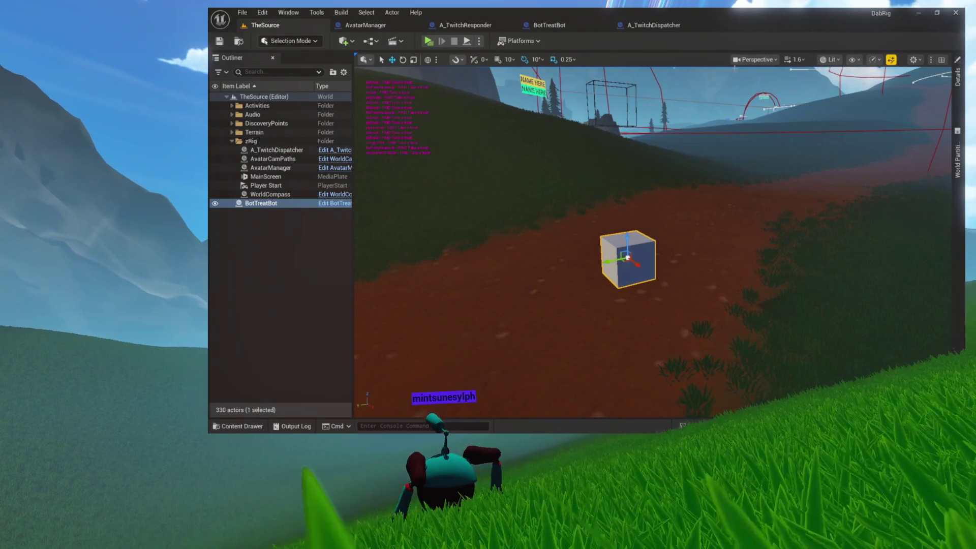
left_click(475, 25)
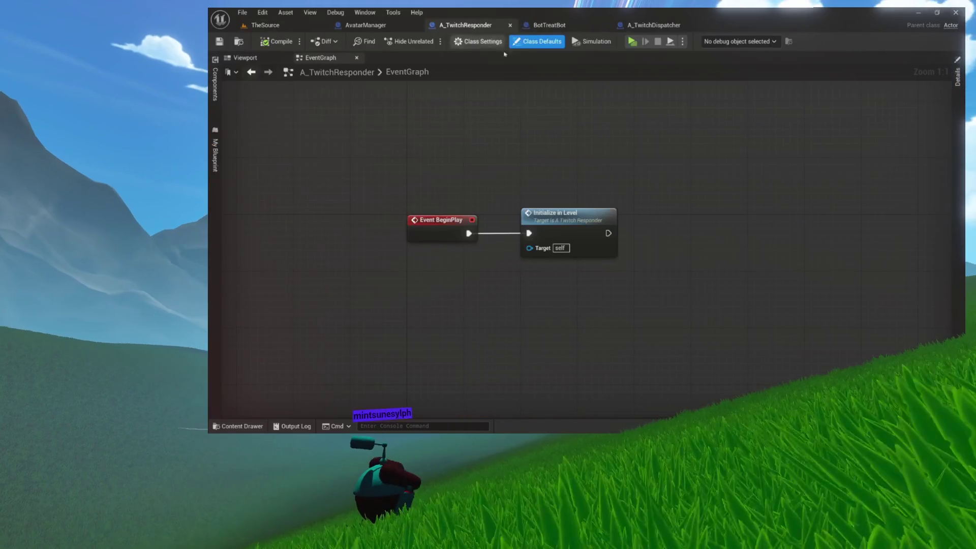
left_click(553, 25)
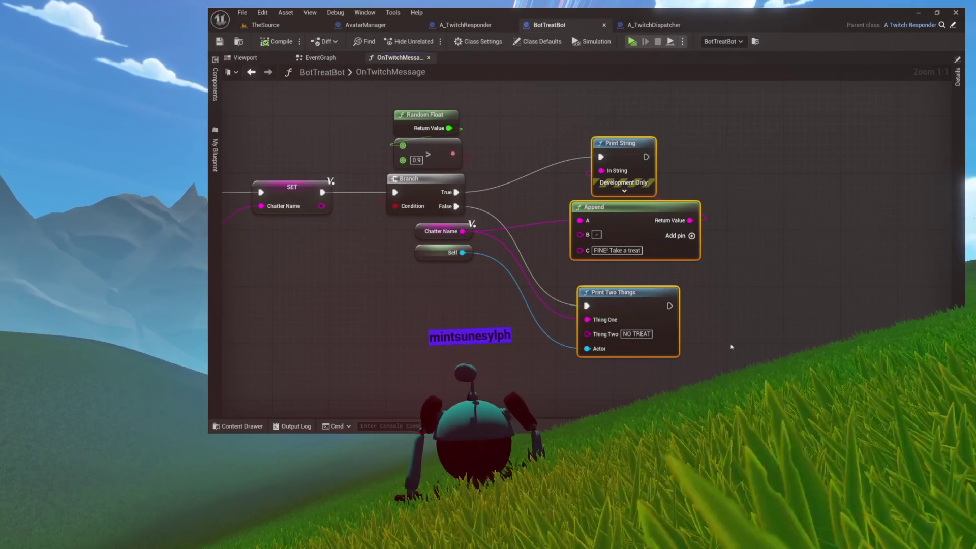
Recentre on the Print String and Append nodes, then launch the game in standalone preview from TheSource
left_click_drag(747, 320, 738, 297)
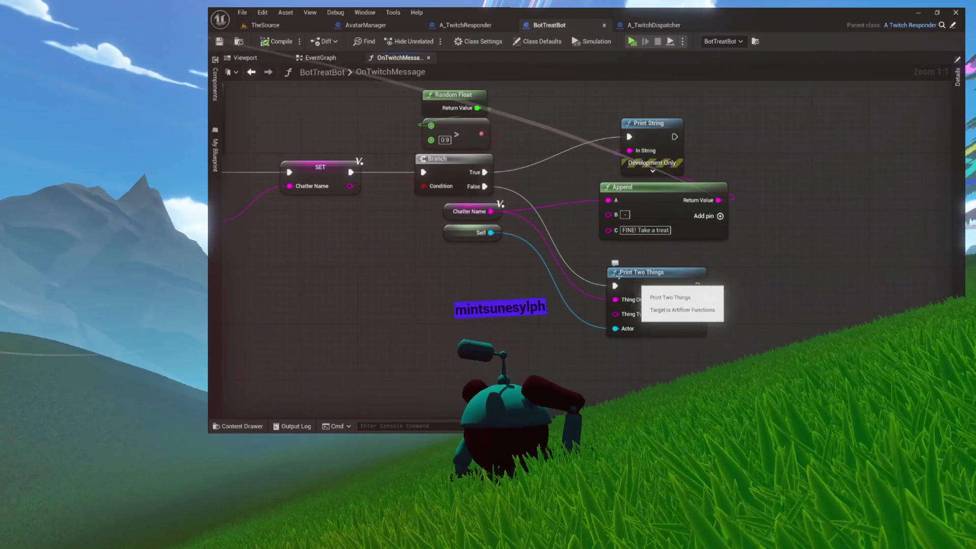
left_click_drag(638, 279, 642, 316)
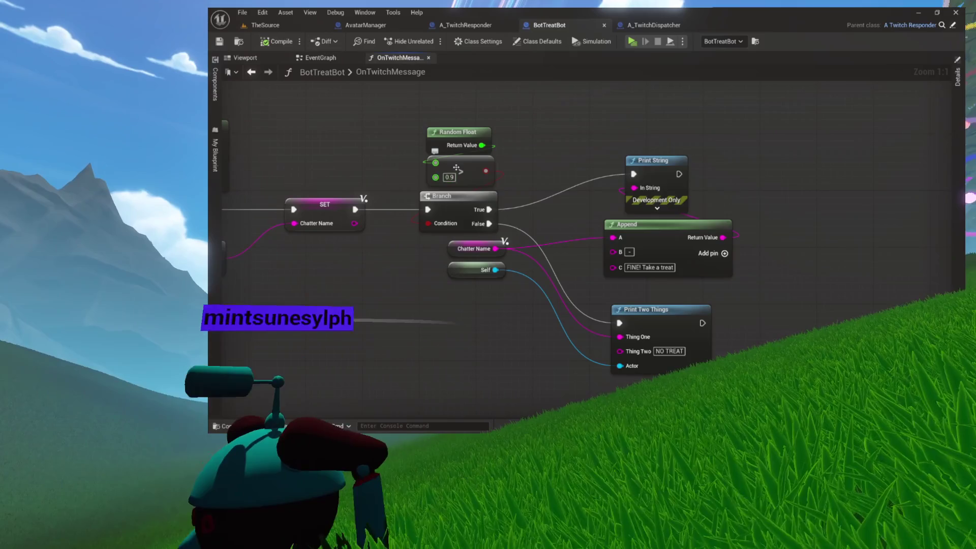
left_click_drag(567, 285, 740, 402)
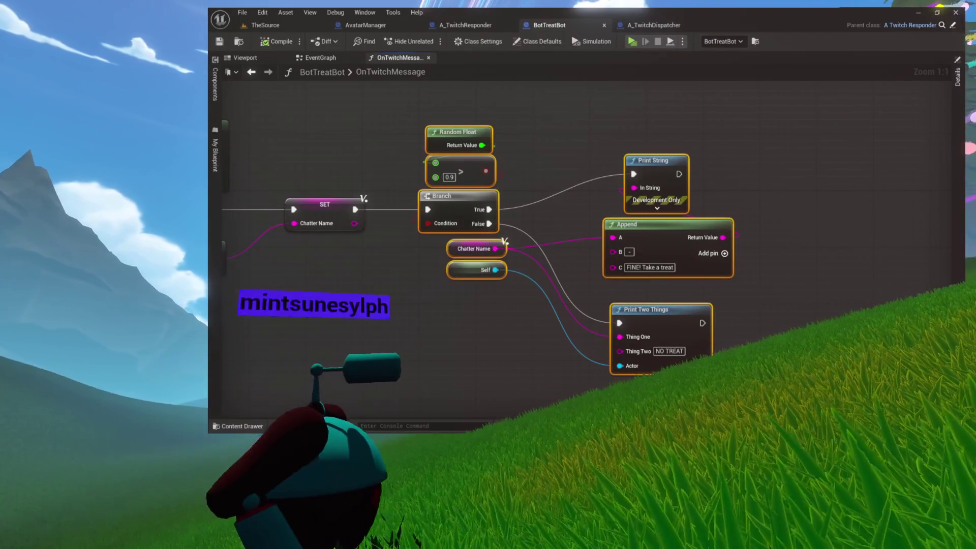
left_click(534, 248)
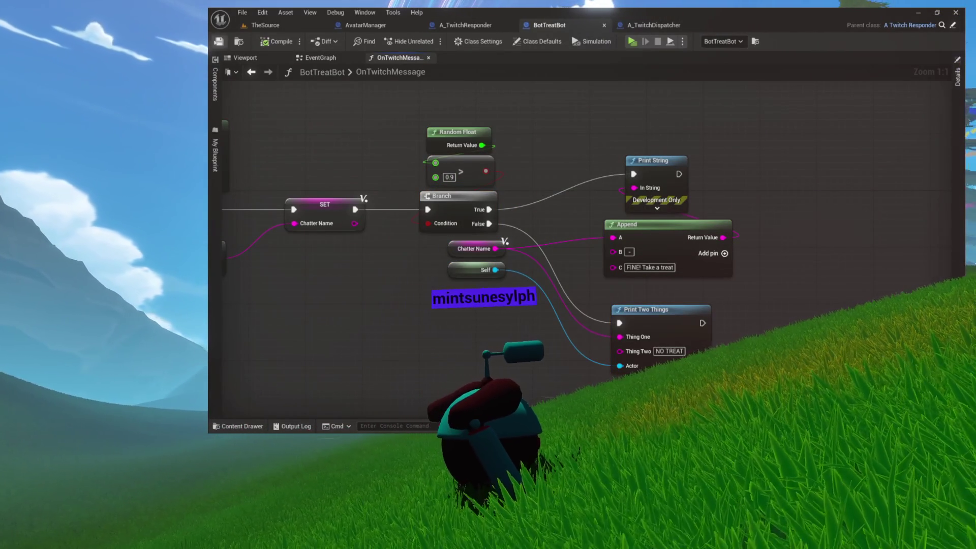
left_click(281, 28)
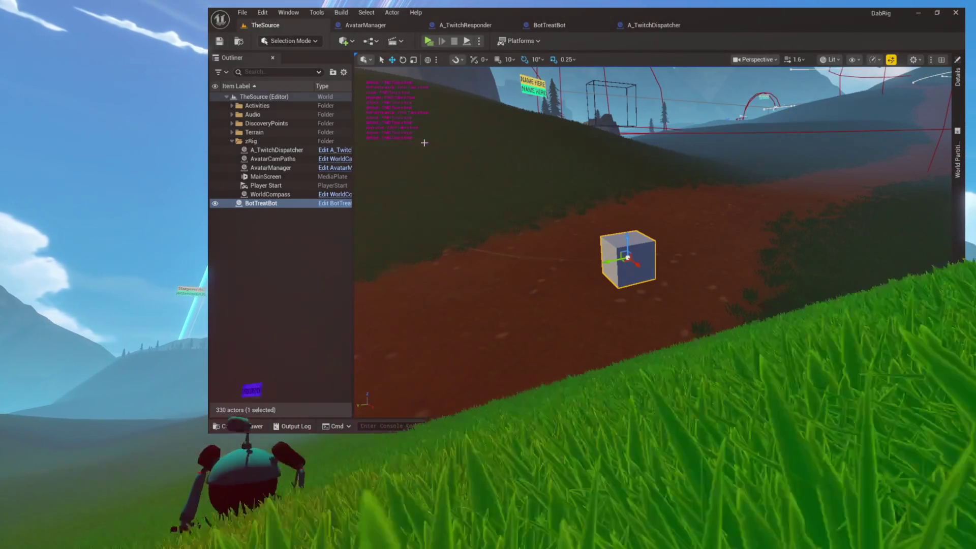
left_click(428, 41)
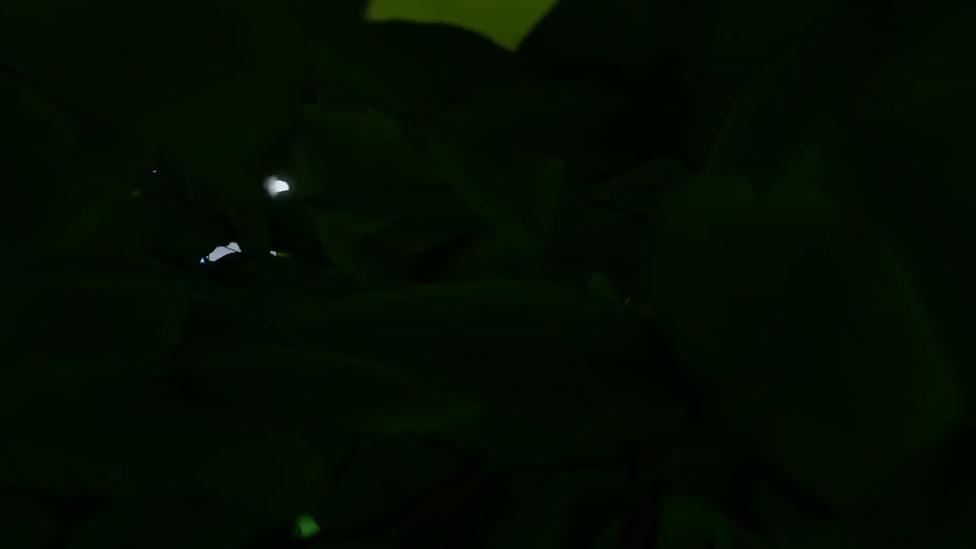
Close the game's queue panel, then open and dismiss the Twitch Login dialog
left_click(424, 289)
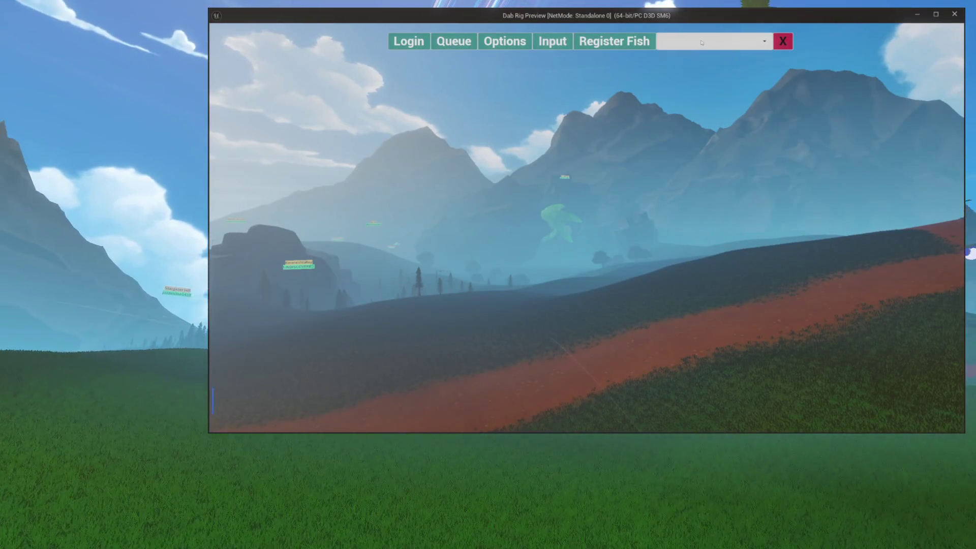
left_click(417, 43)
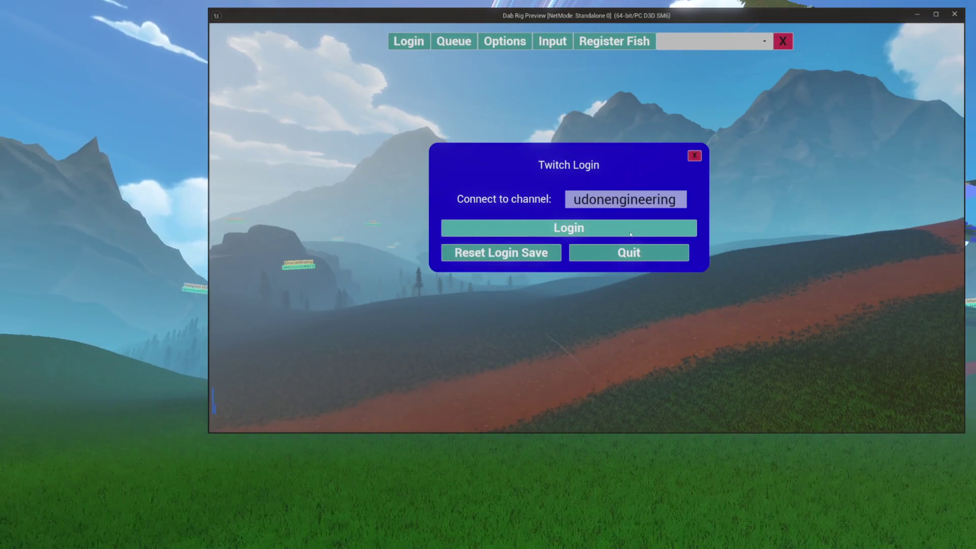
key("Escape")
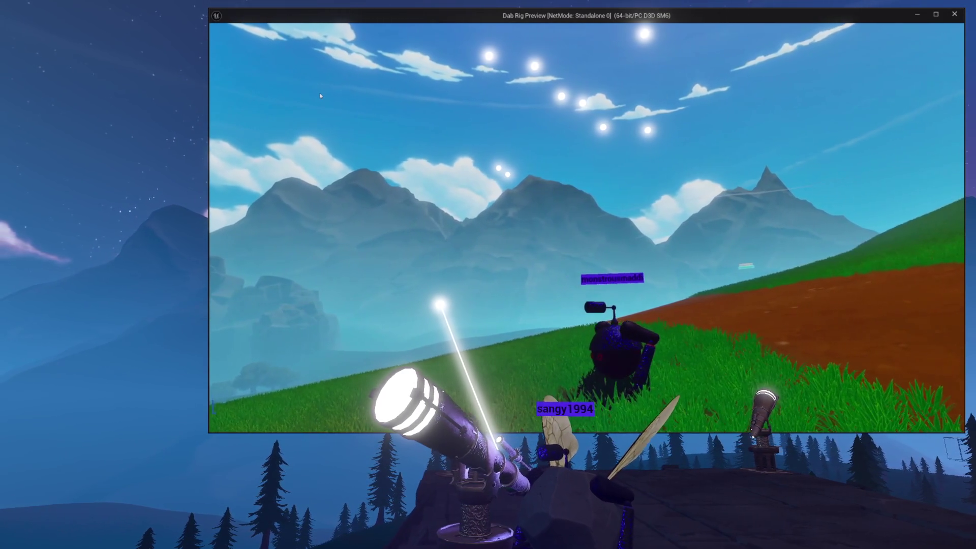
Strafe left off the barrel ledge along the stone ledge, past the decorated tree onto the grassy slope
key("Escape")
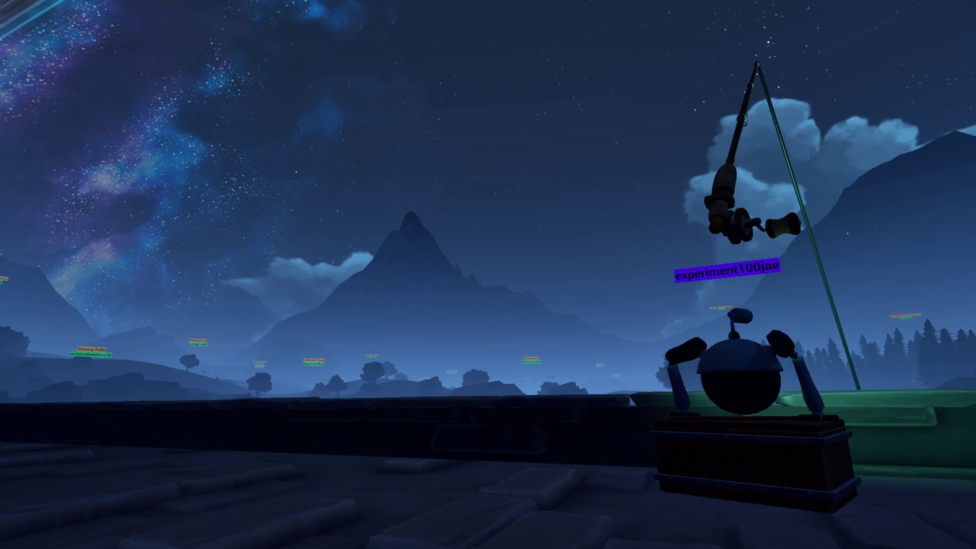
key("a")
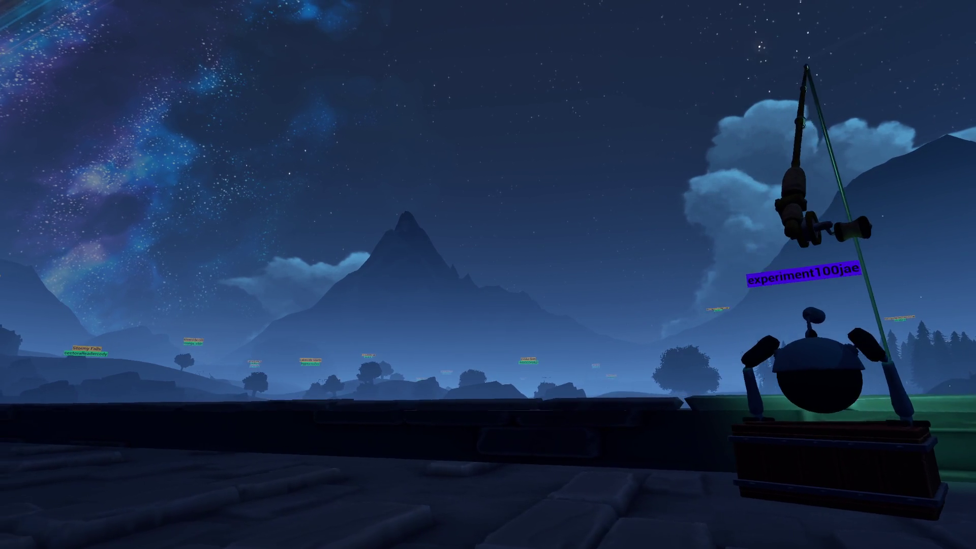
key("a")
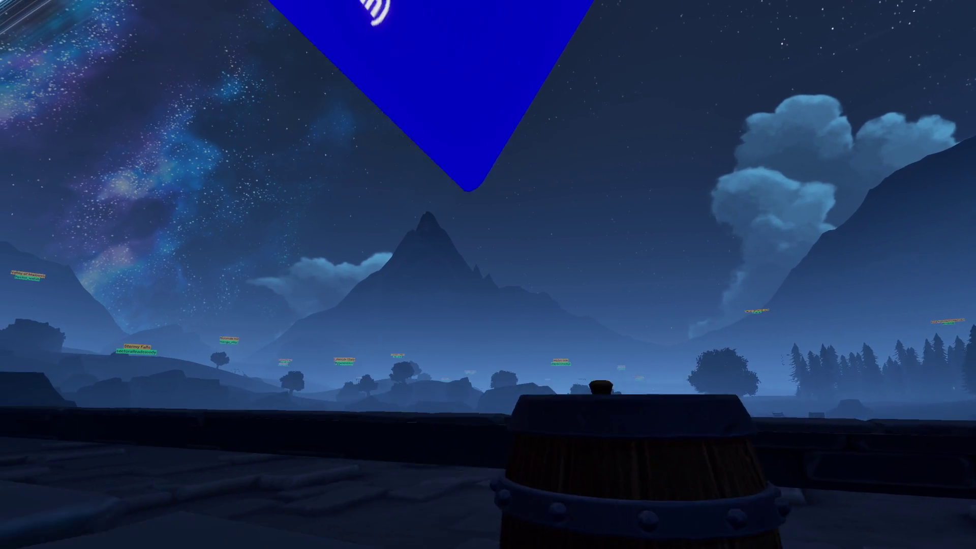
key("a")
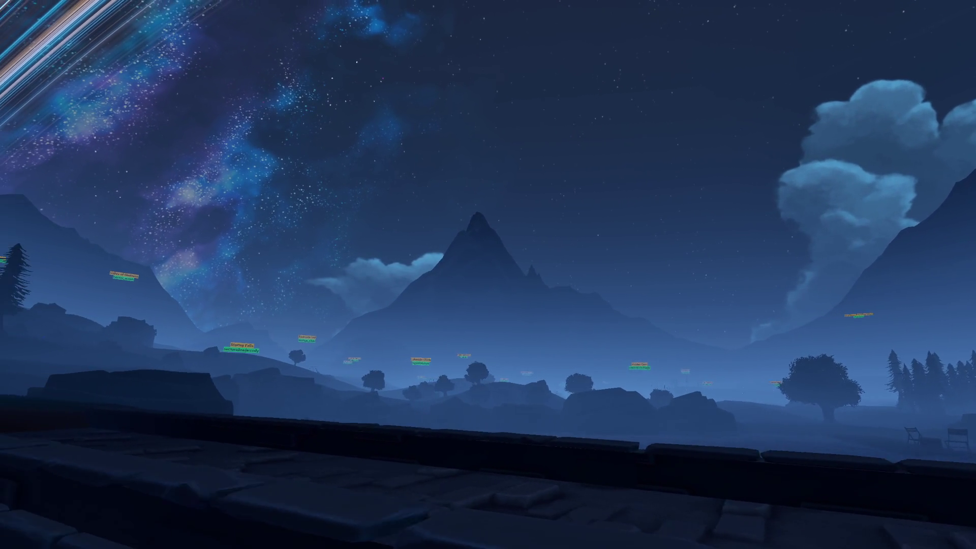
key("a")
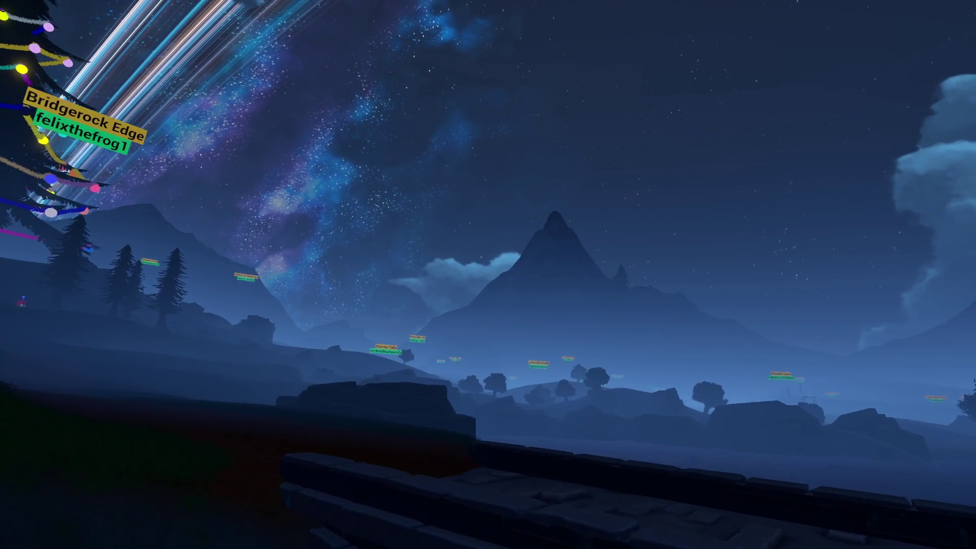
key("a")
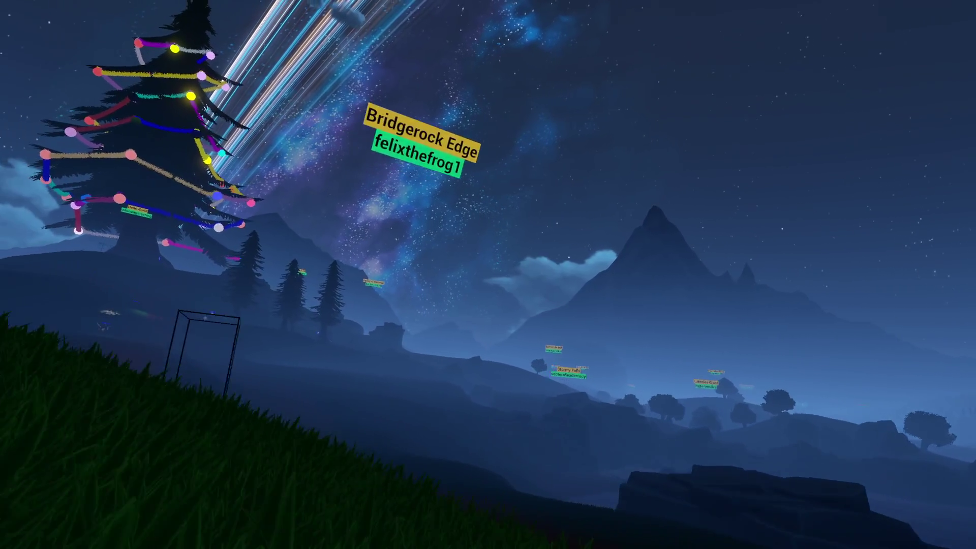
key("a")
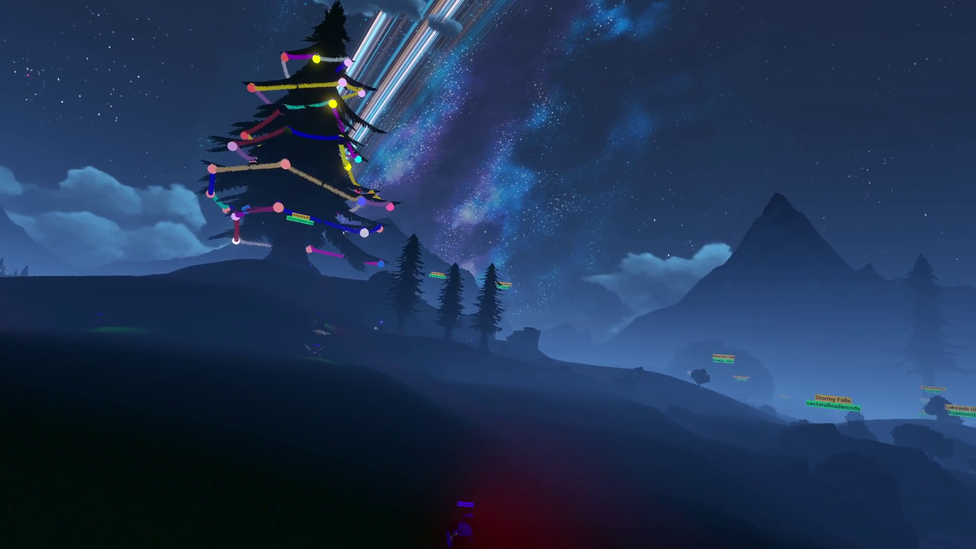
key("a")
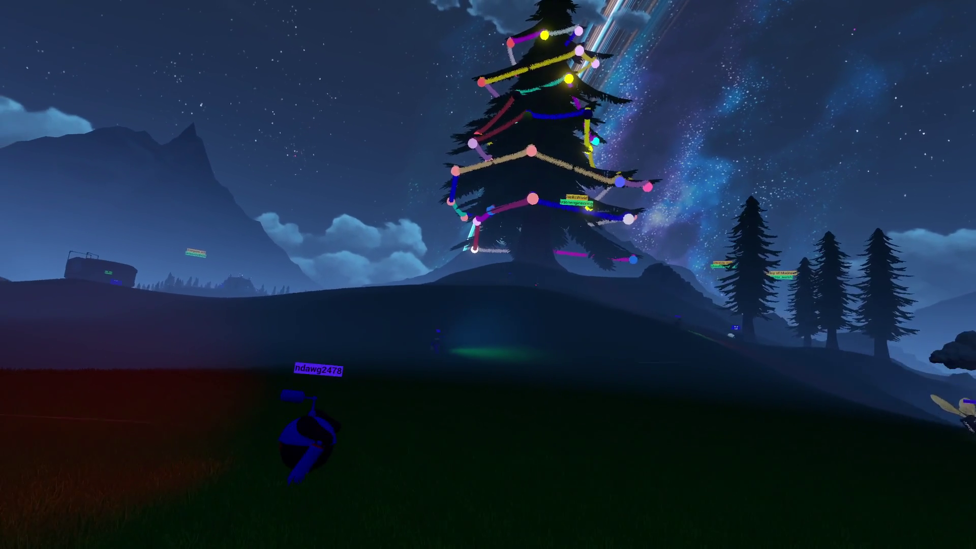
key("a")
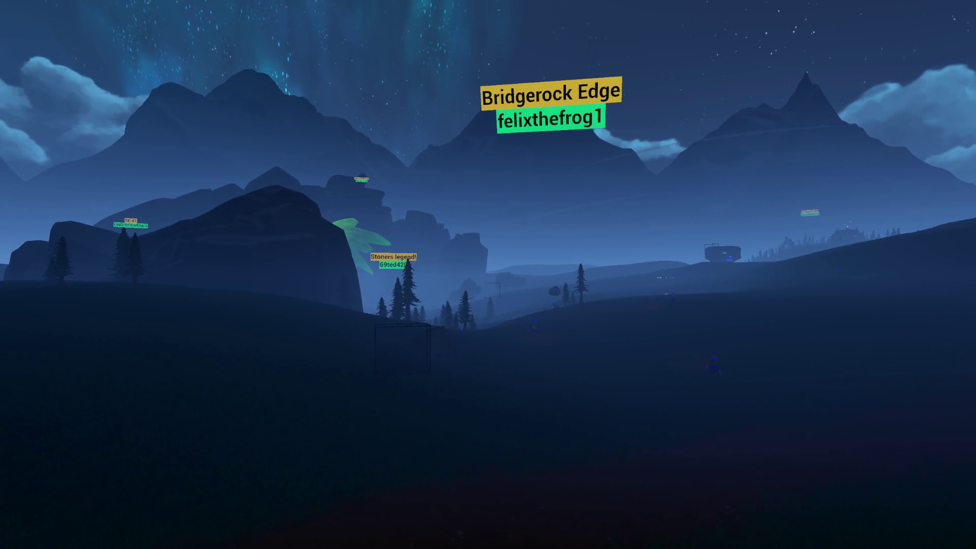
Walk across the valley toward Bridgerock Edge, turning left to face the decorated tree
key("w")
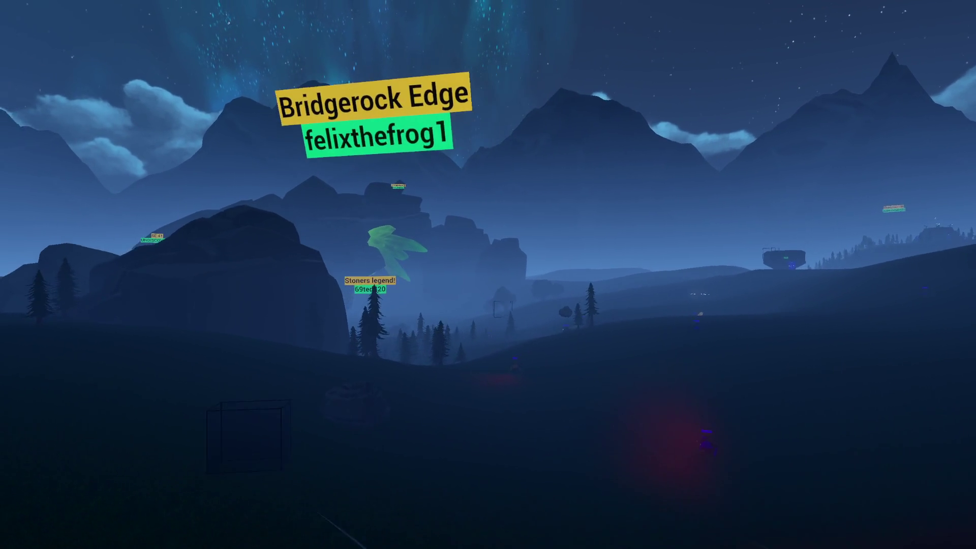
key("w")
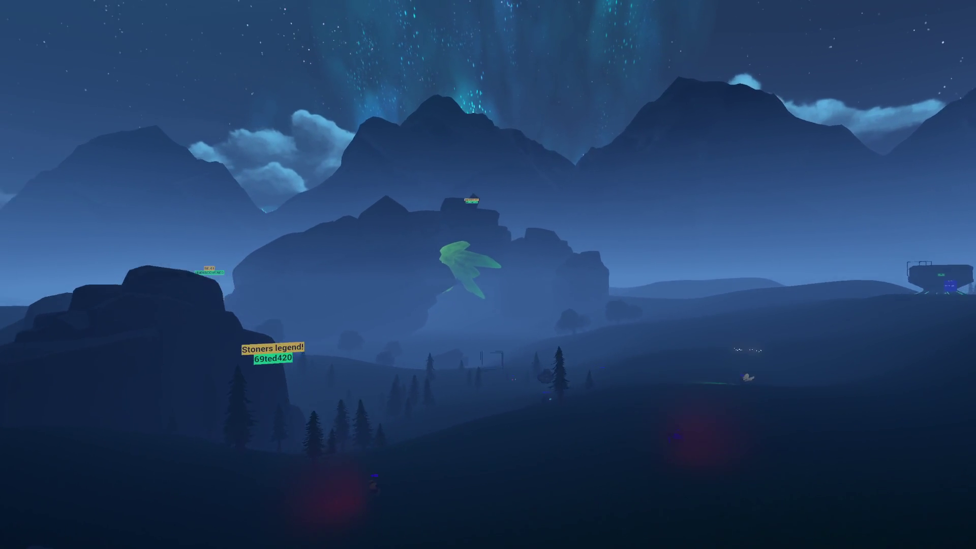
key("w")
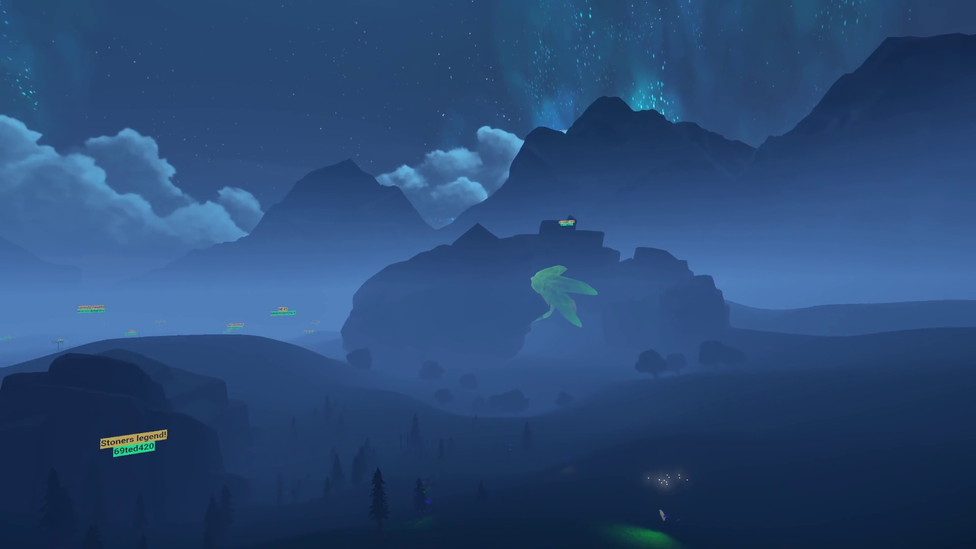
key("w")
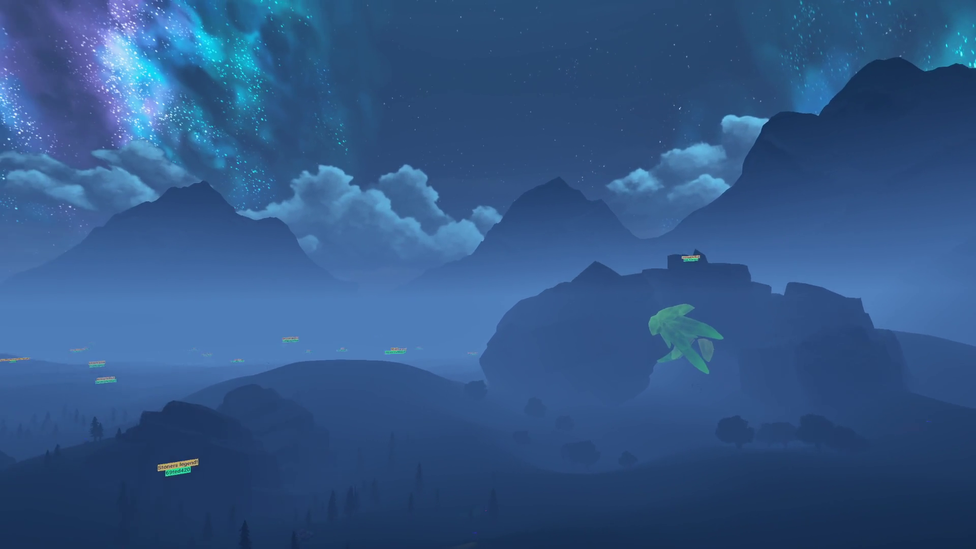
key("w")
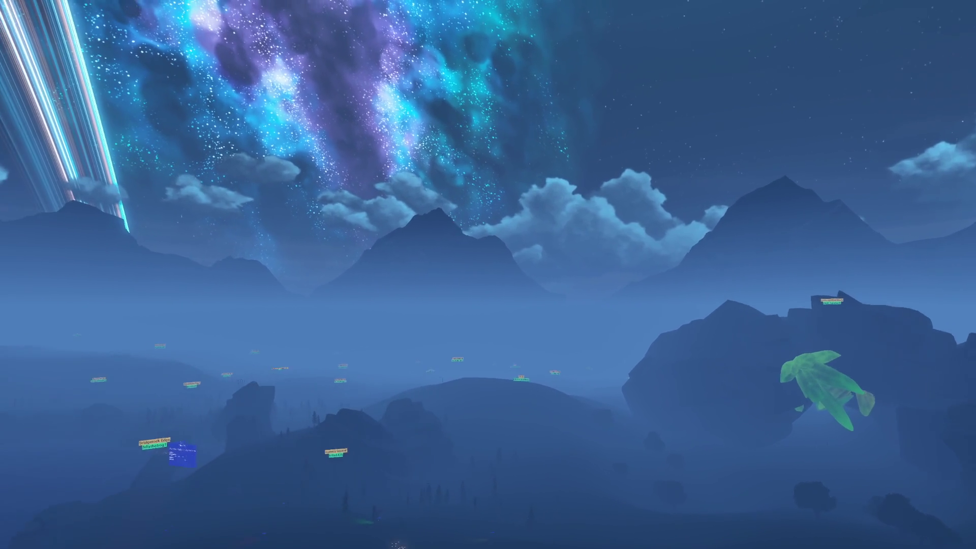
key("w")
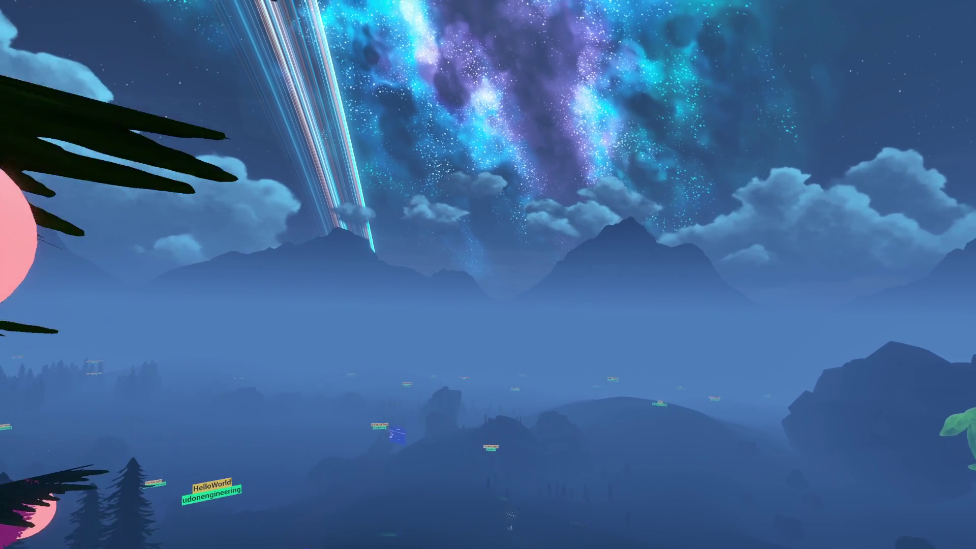
key("w")
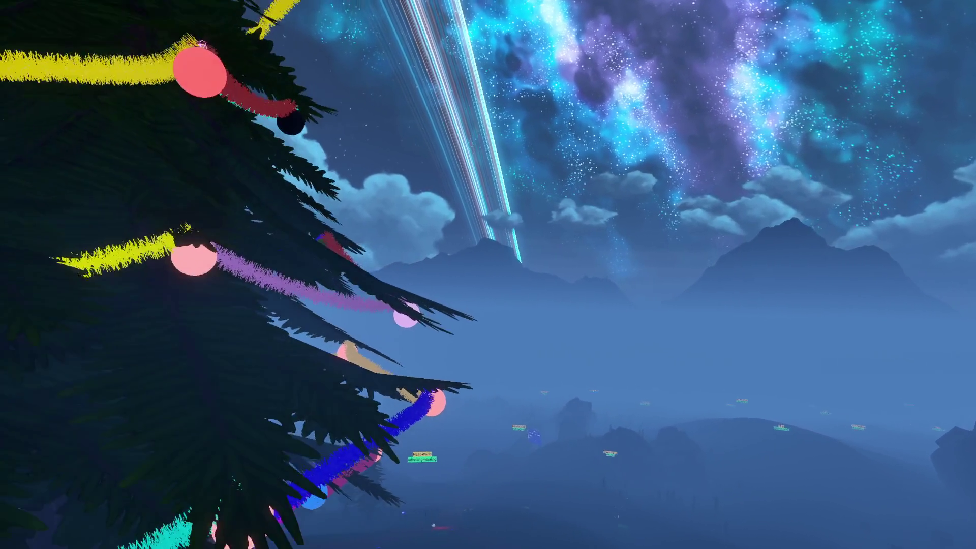
Back away to frame the decorated tree, then fly forward through it
key("s")
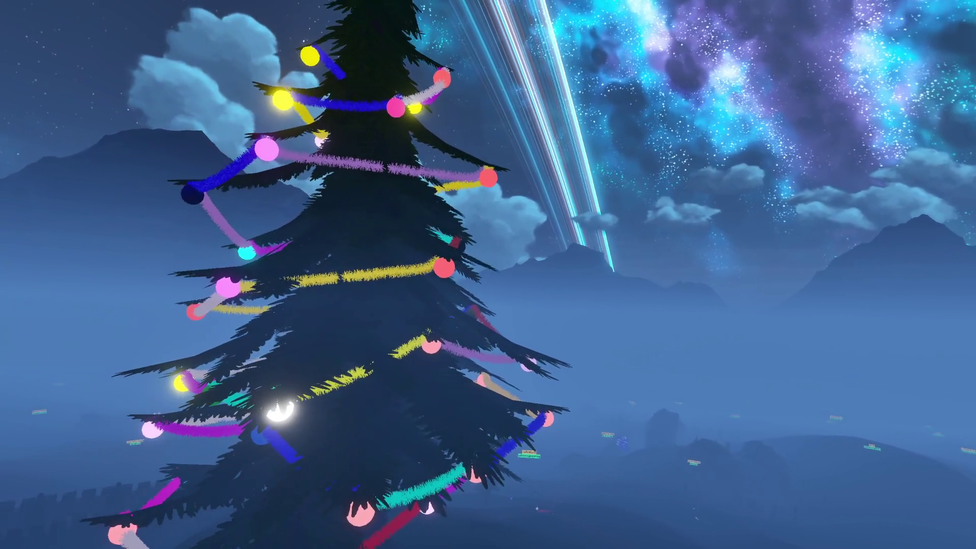
key("s")
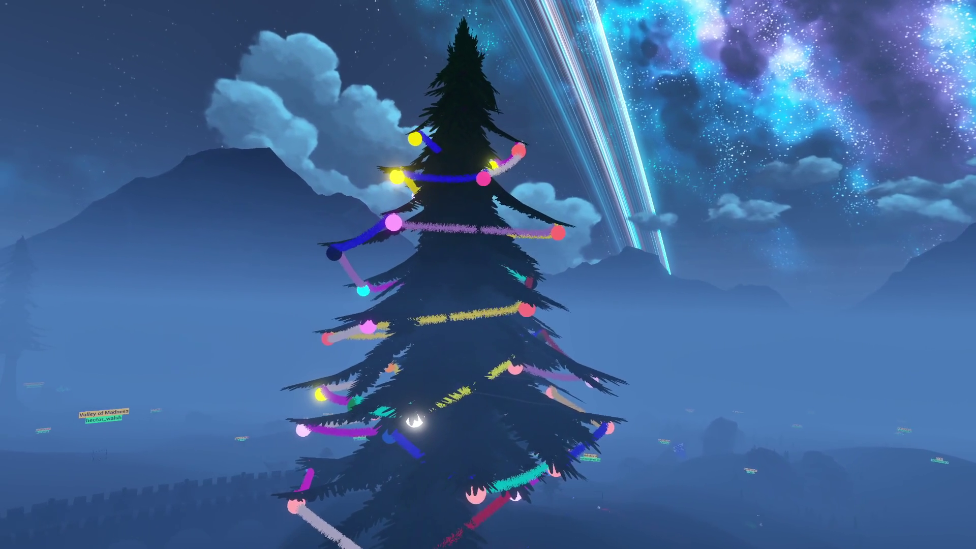
key("s")
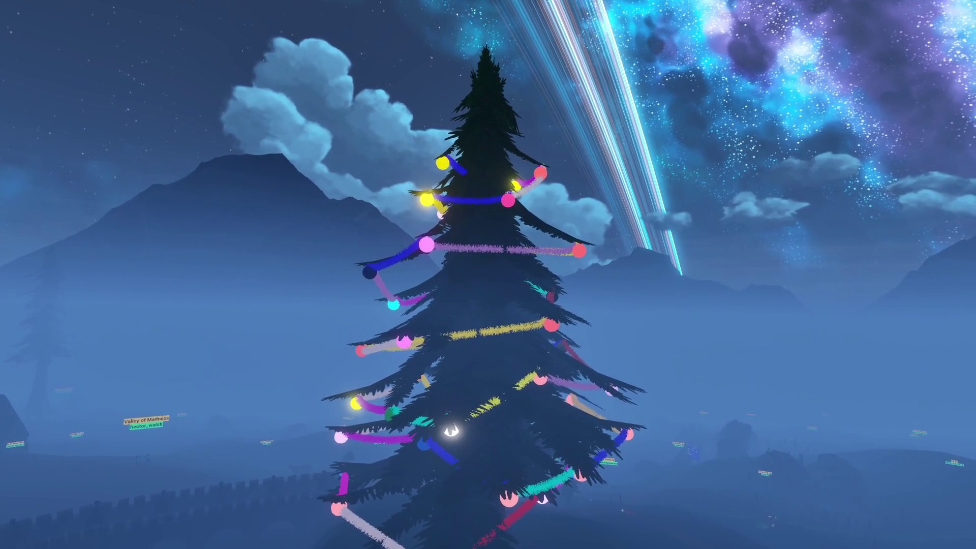
key("w")
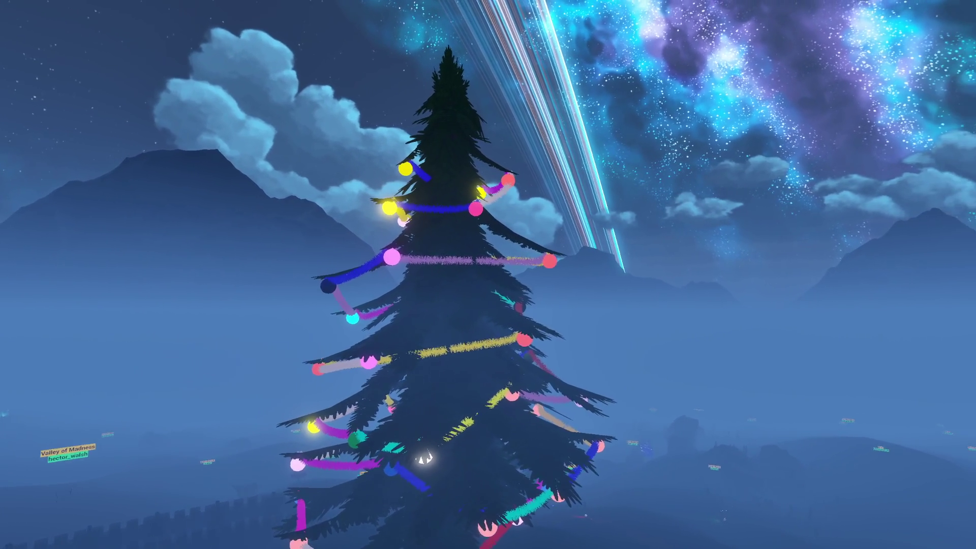
key("w")
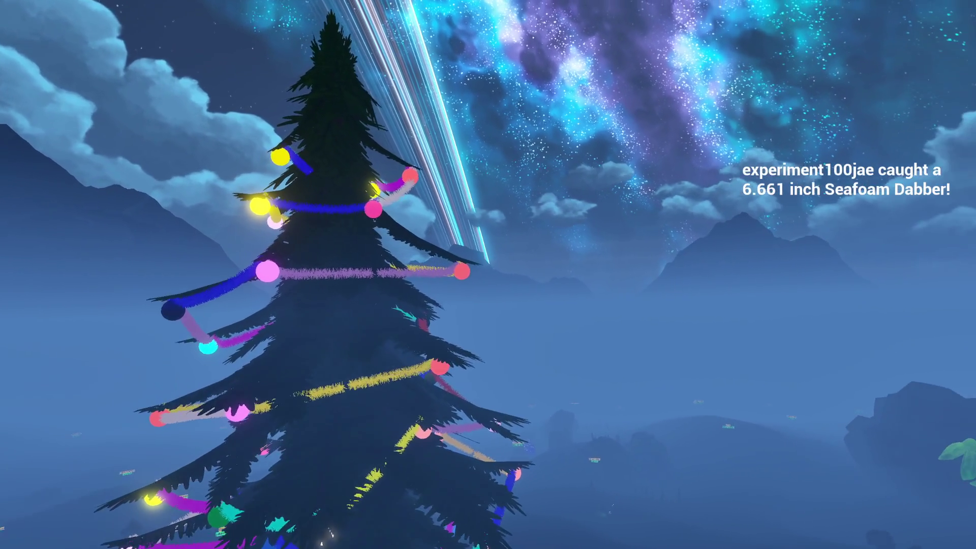
key("w")
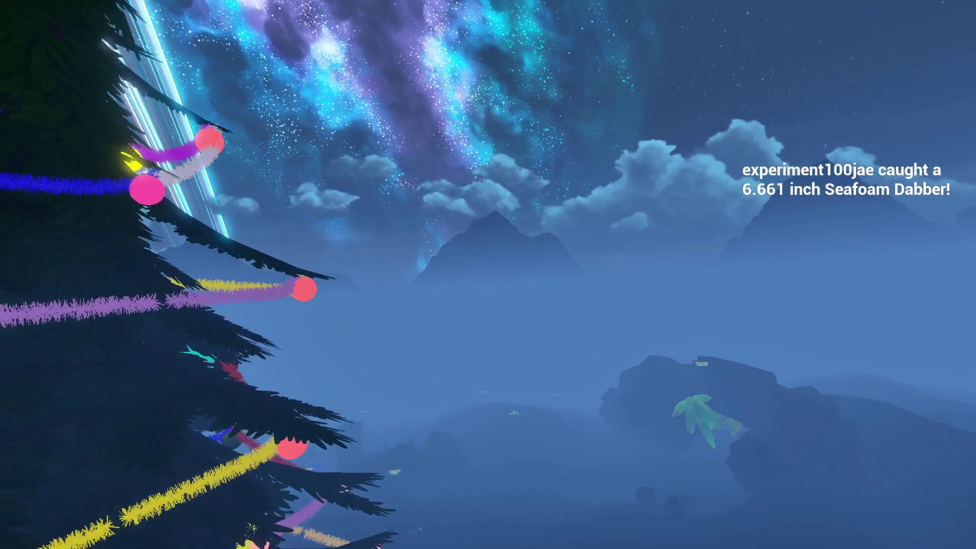
key("w")
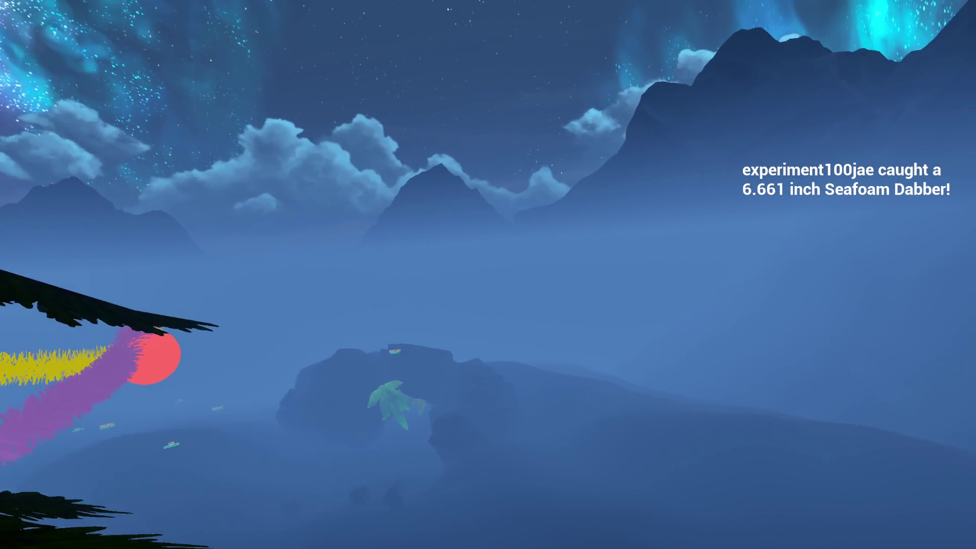
key("w")
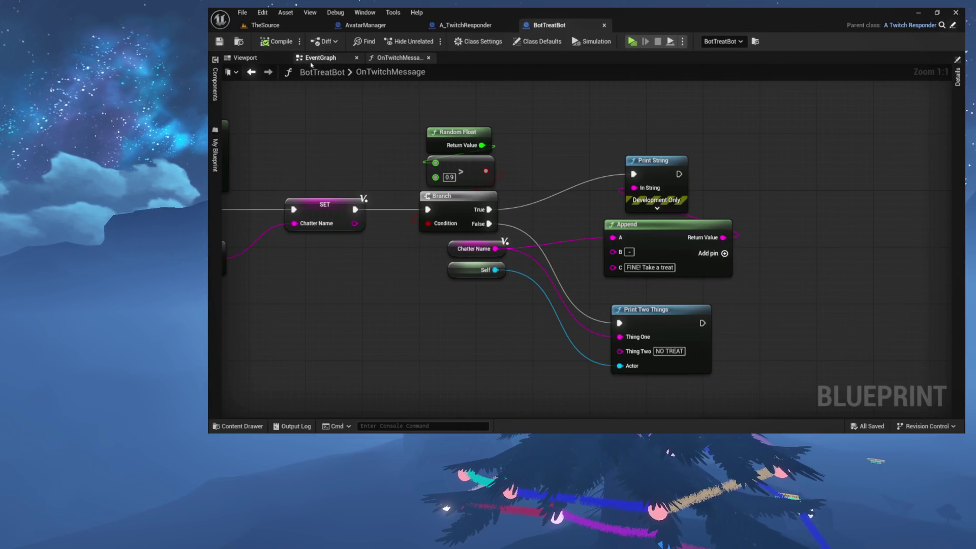
Open OnTwitchMessage from the My Blueprint panel and zoom out to show the event node
left_click(310, 60)
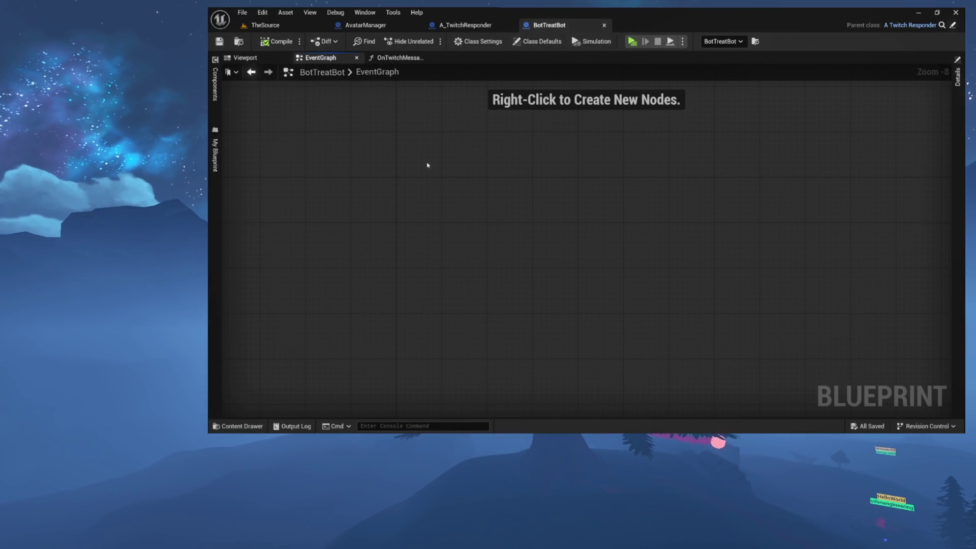
left_click(215, 160)
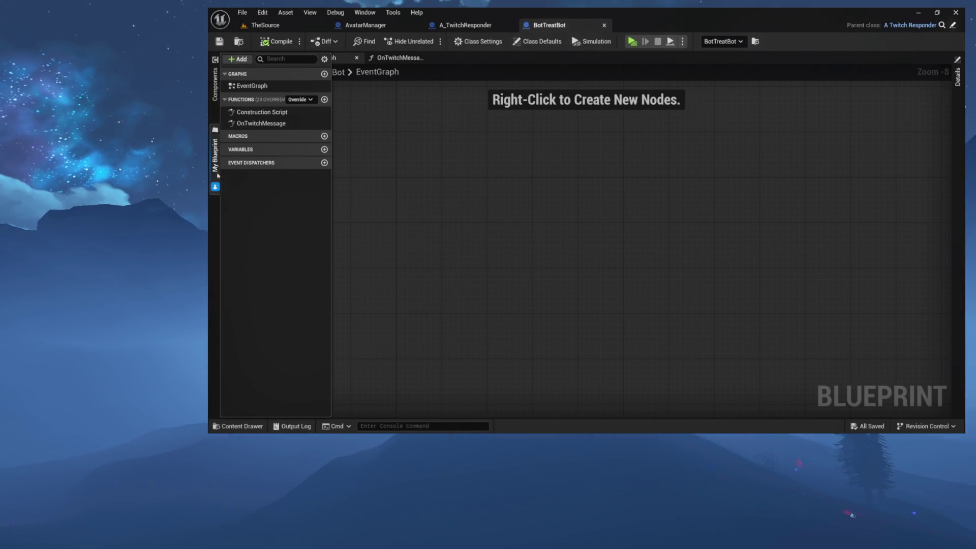
left_click(282, 123)
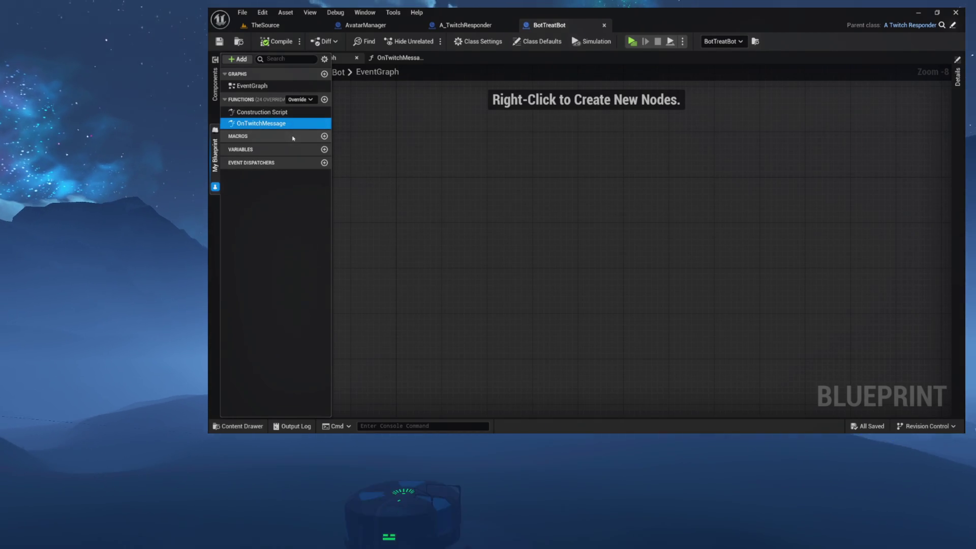
double_click(277, 123)
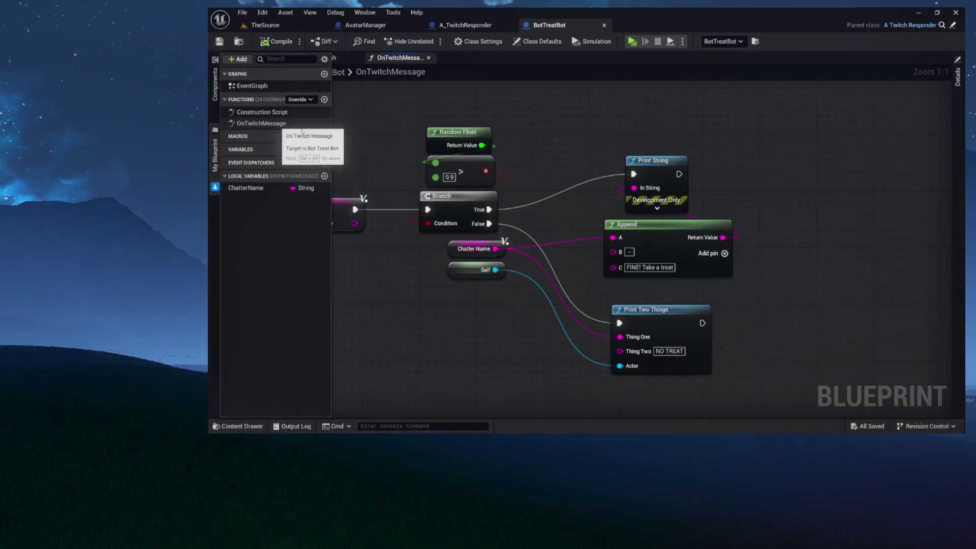
right_click(510, 136)
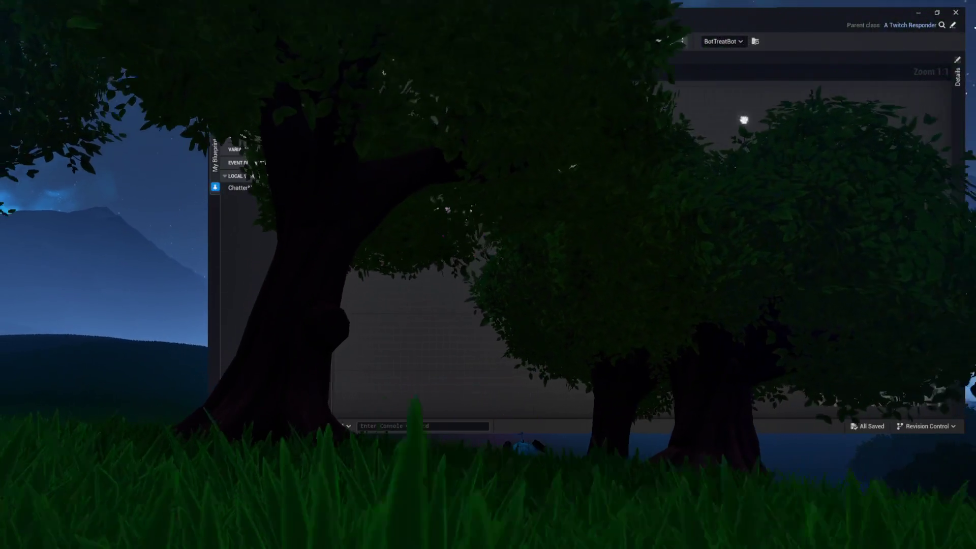
scroll(750, 116, "down", 2)
scroll(750, 117, "down", 1)
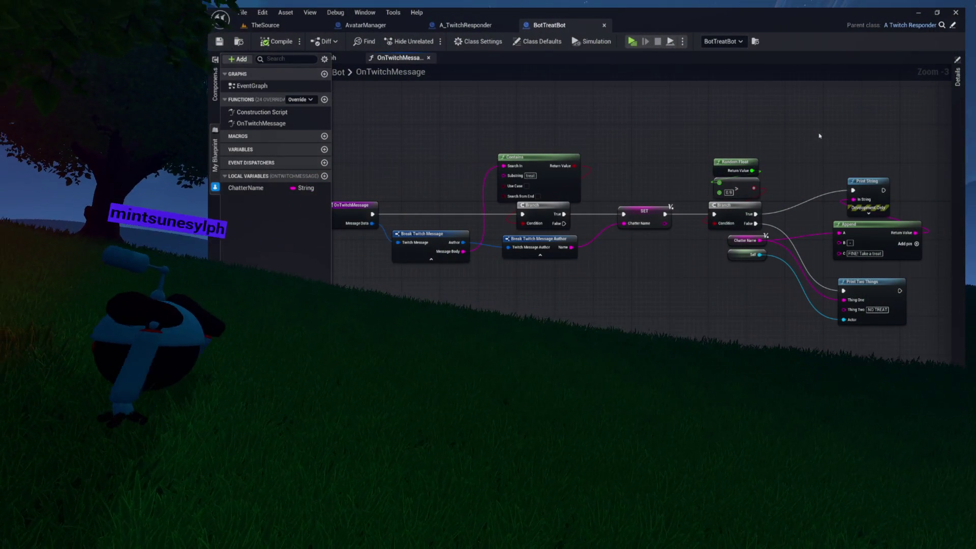
left_click_drag(803, 136, 823, 134)
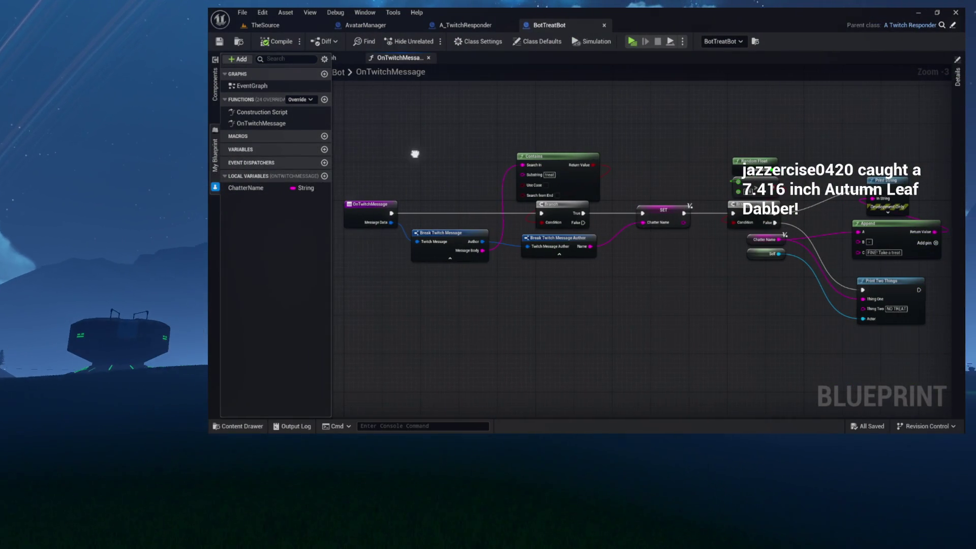
Pan around the OnTwitchMessage graph to its later nodes, then collapse the My Blueprint panel
mouse_move(414, 178)
left_mouse_down()
mouse_move(414, 198)
mouse_move(534, 200)
mouse_move(463, 195)
left_mouse_up()
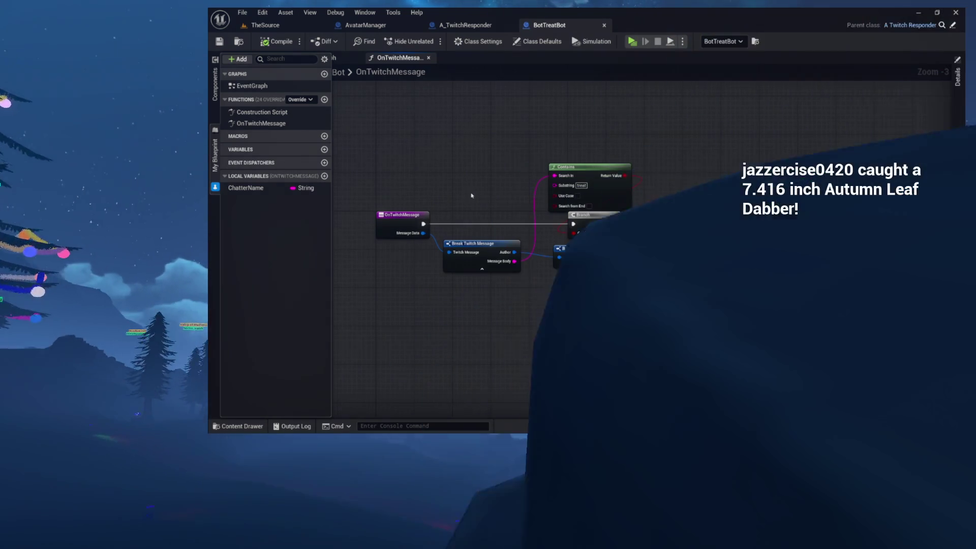
left_click_drag(464, 194, 412, 186)
mouse_move(608, 99)
left_mouse_down()
mouse_move(451, 98)
mouse_move(767, 261)
mouse_move(785, 332)
mouse_move(779, 294)
mouse_move(614, 270)
mouse_move(697, 287)
left_mouse_up()
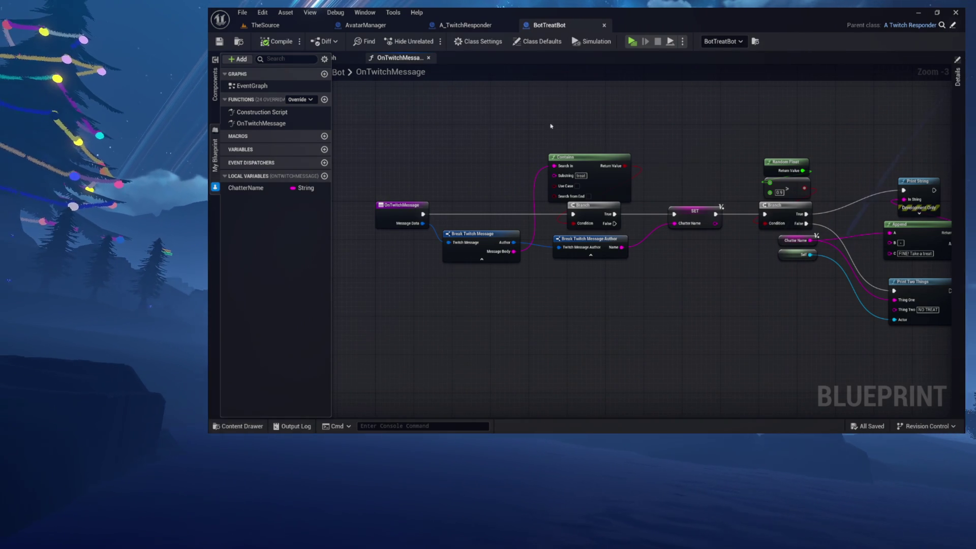
left_click(394, 163)
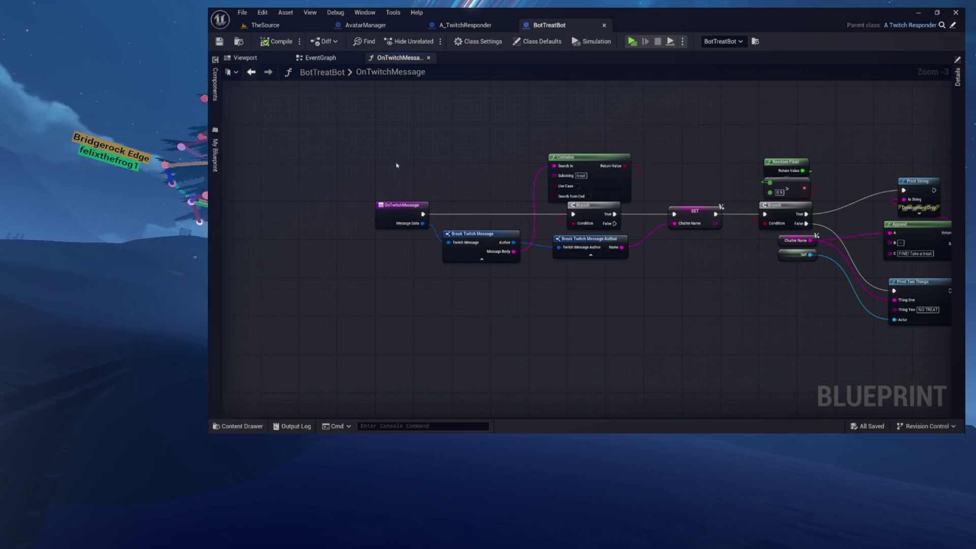
Check the EventGraph and Viewport tabs, then review all OnTwitchMessage nodes, keeping the function name unchanged
left_click(320, 57)
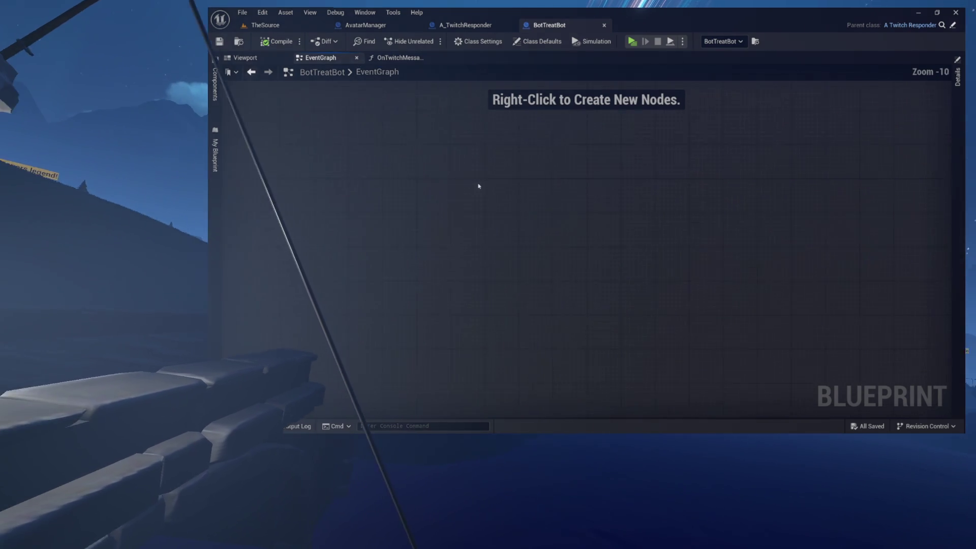
left_click(245, 57)
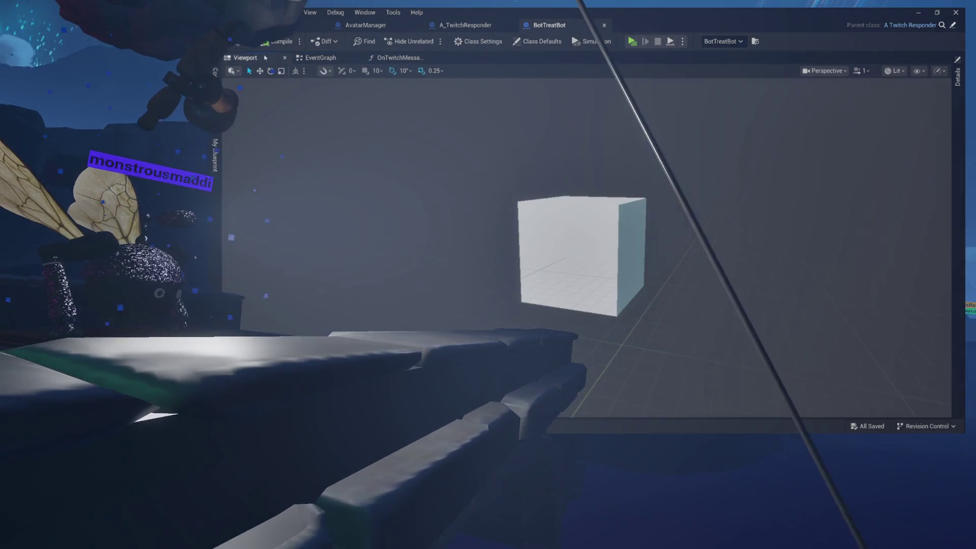
left_click(391, 58)
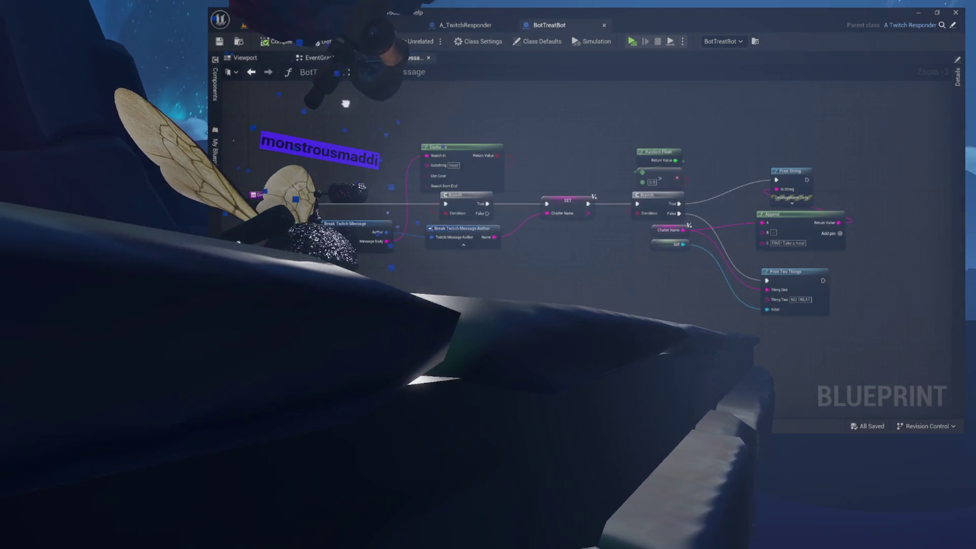
left_click_drag(244, 122, 834, 323)
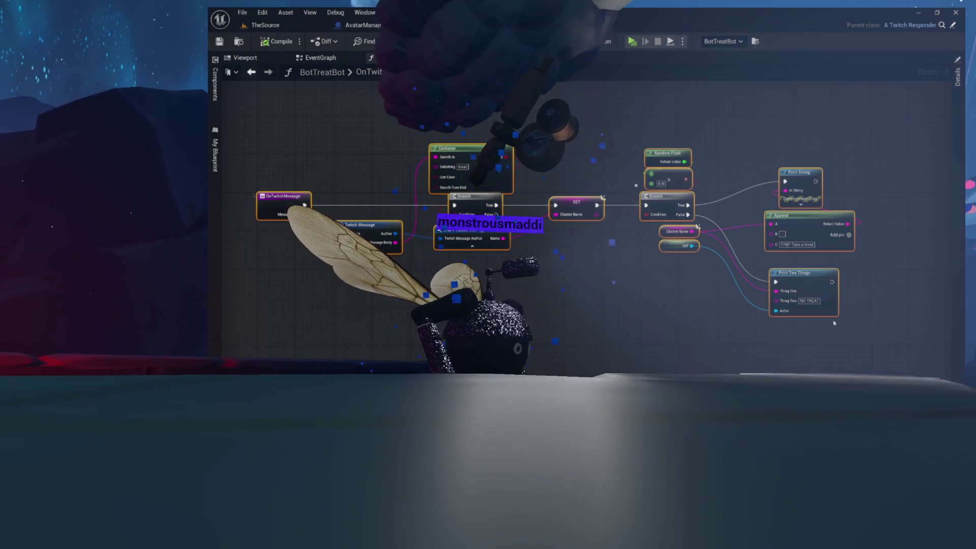
left_click(577, 162)
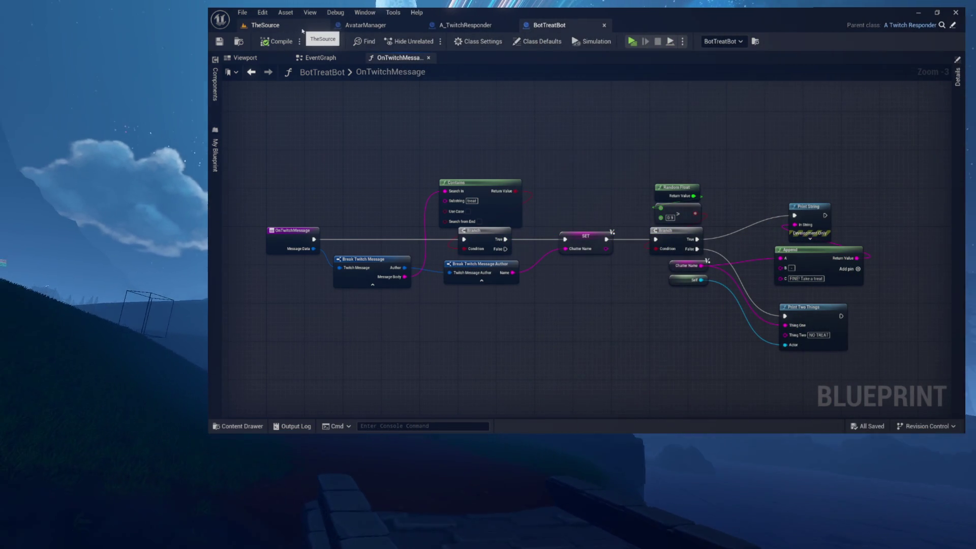
double_click(368, 75)
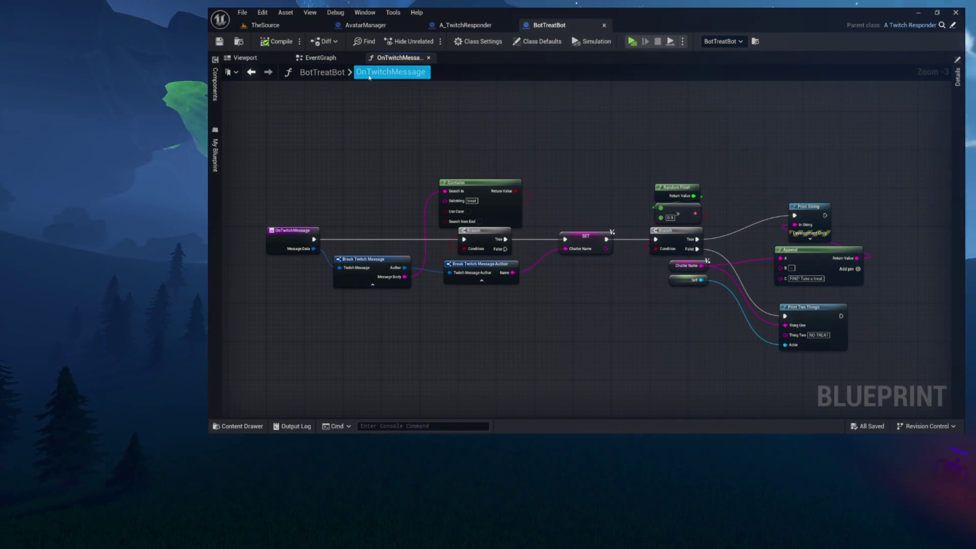
key("Return")
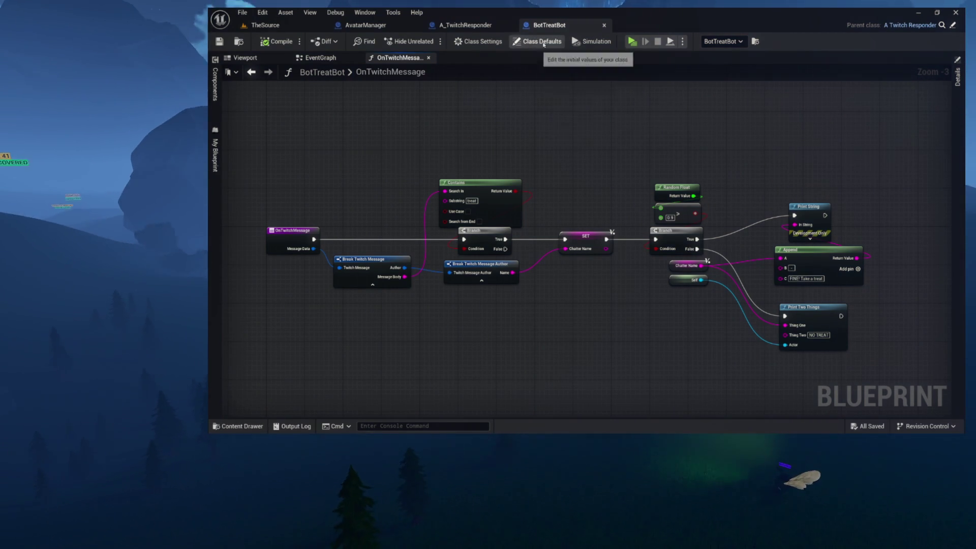
Close the OnTwitchMessage graph and BotTreatBot, leaving A_TwitchResponder's BeginPlay and Initialize nodes deselected
left_click(428, 57)
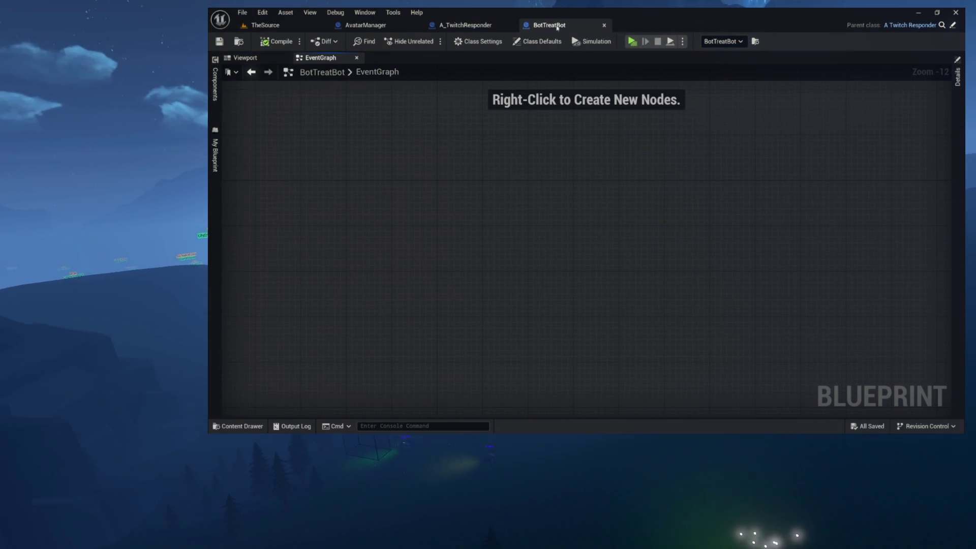
left_click(604, 26)
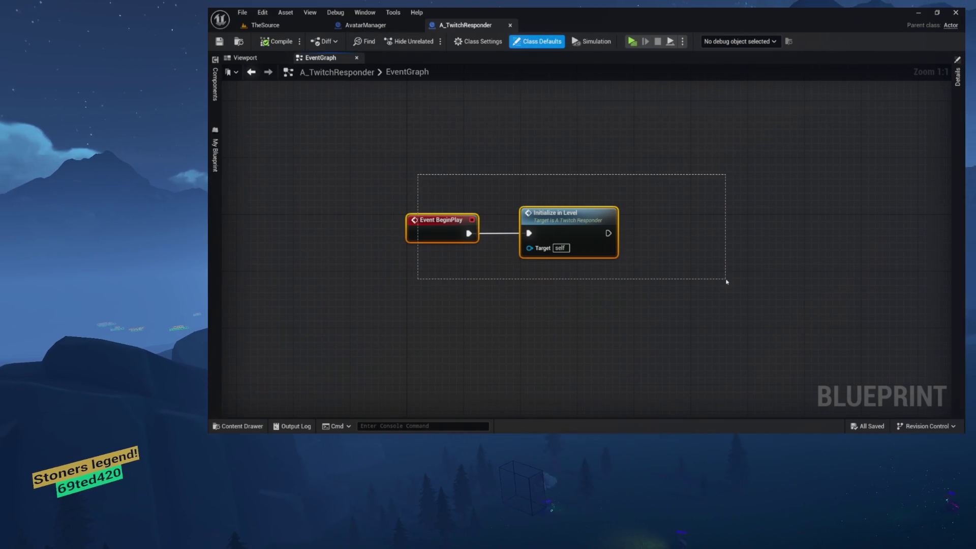
left_click(424, 144)
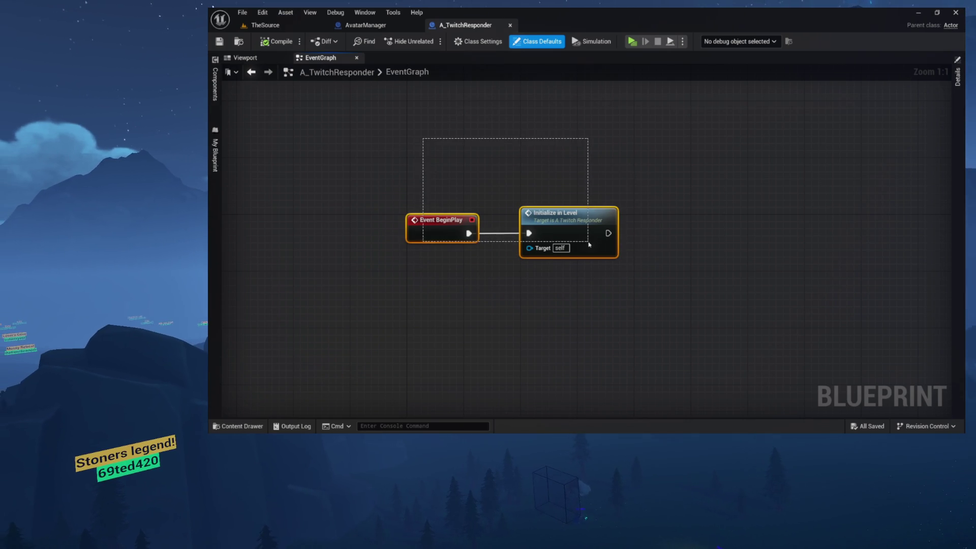
left_click(454, 159)
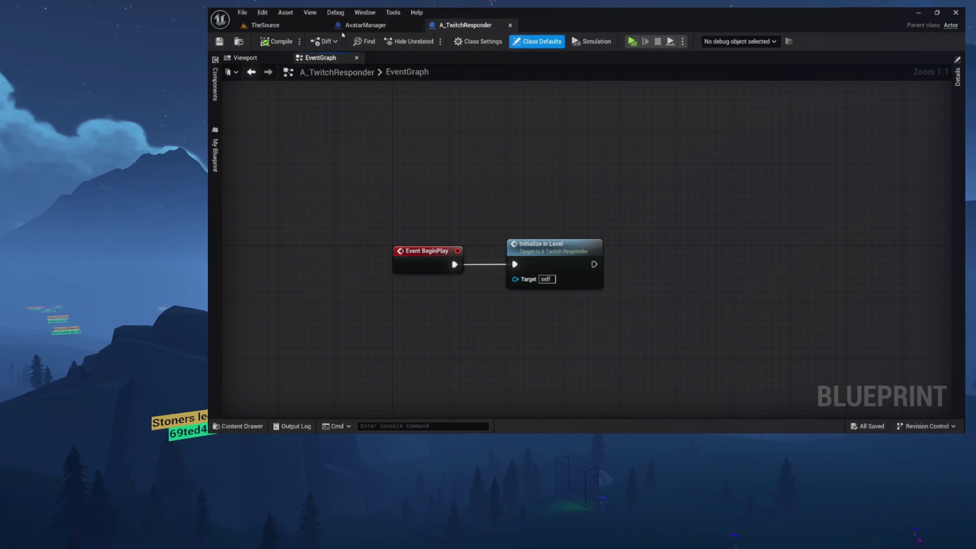
left_click(298, 30)
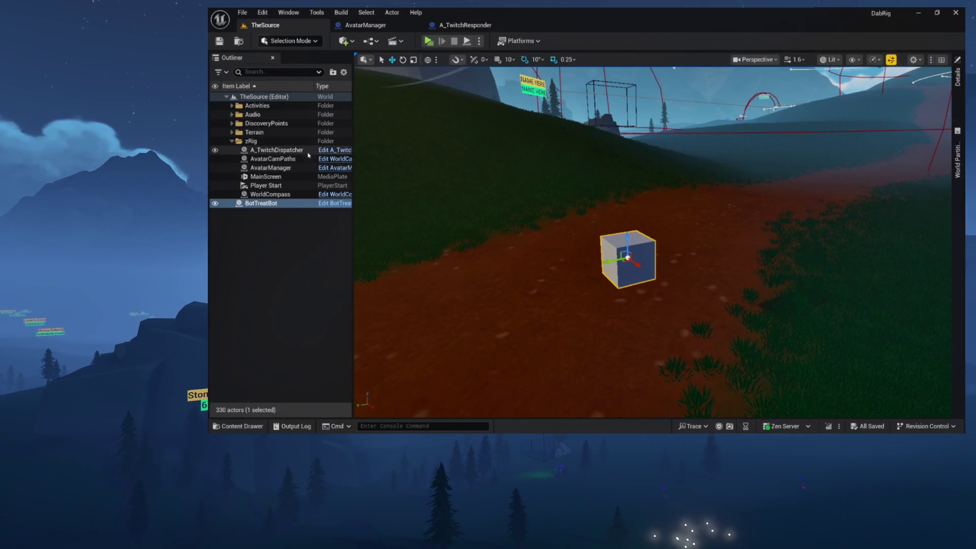
Back in TheSource, toggle the Terrain, DiscoveryPoints and Lakefront folders in the Outliner
left_click(462, 26)
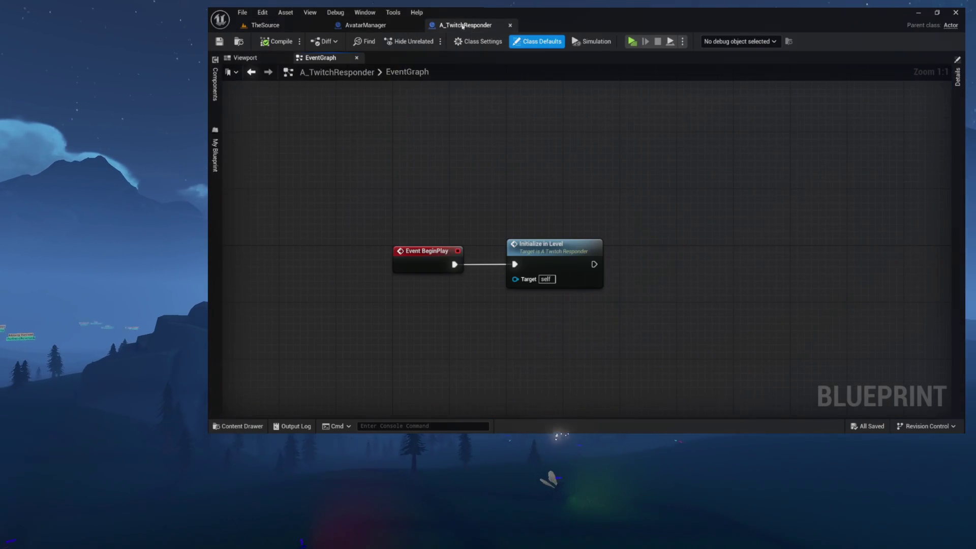
left_click(290, 25)
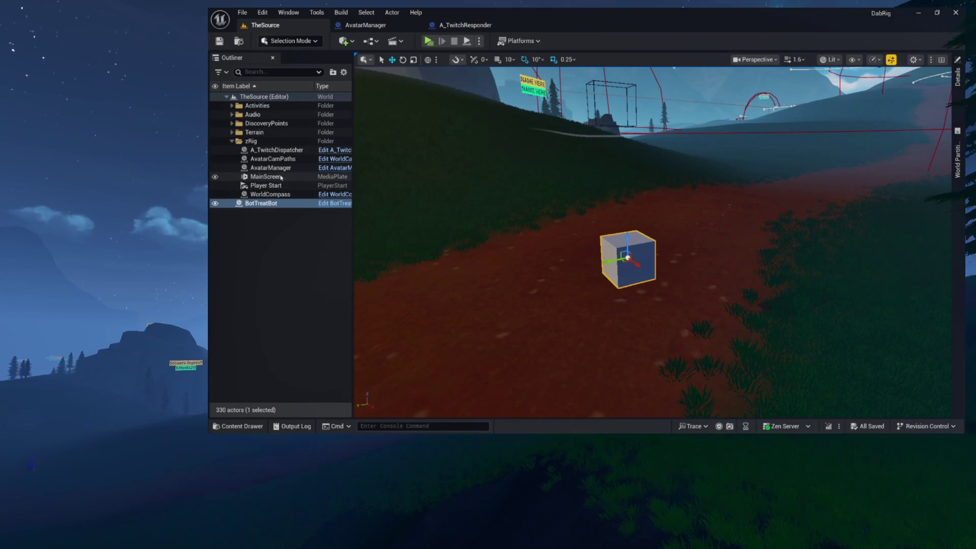
left_click(232, 132)
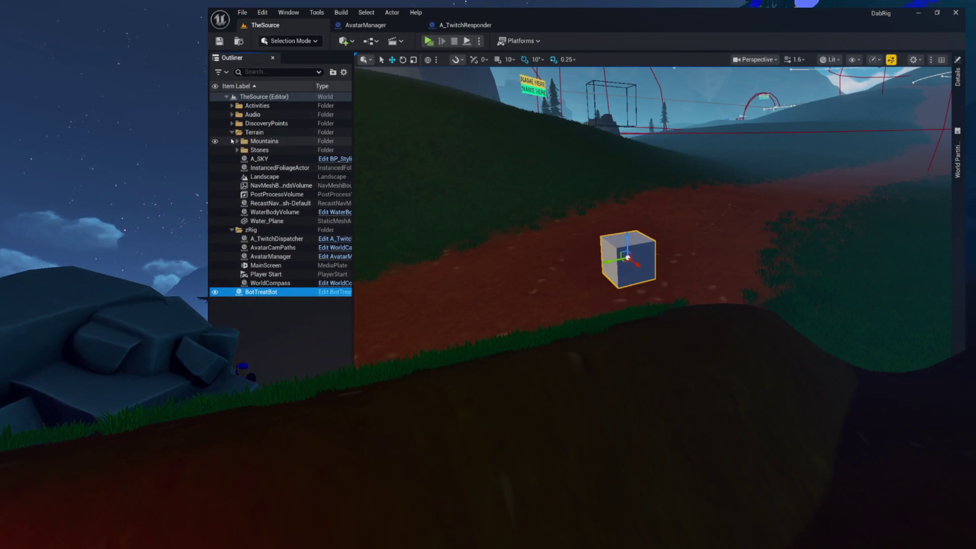
left_click(231, 132)
left_click(231, 123)
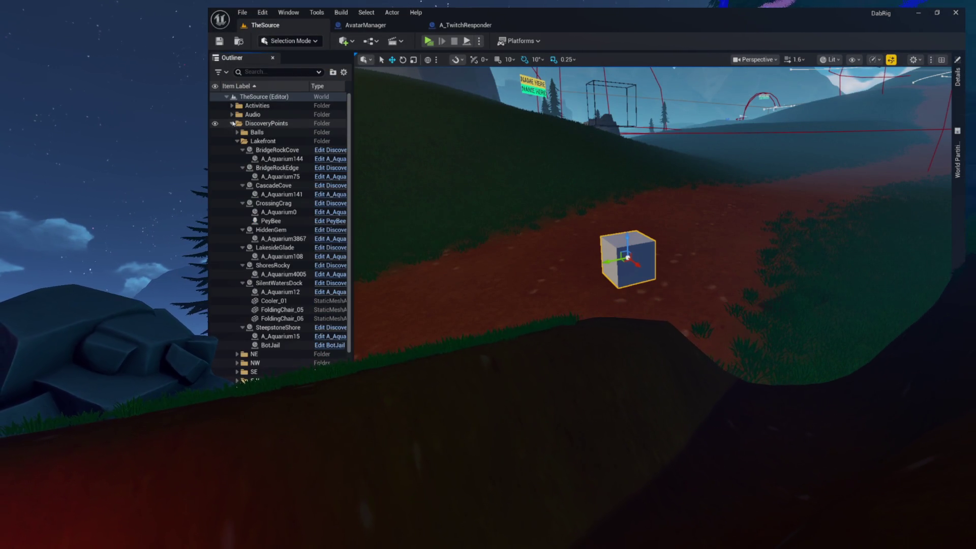
left_click(237, 142)
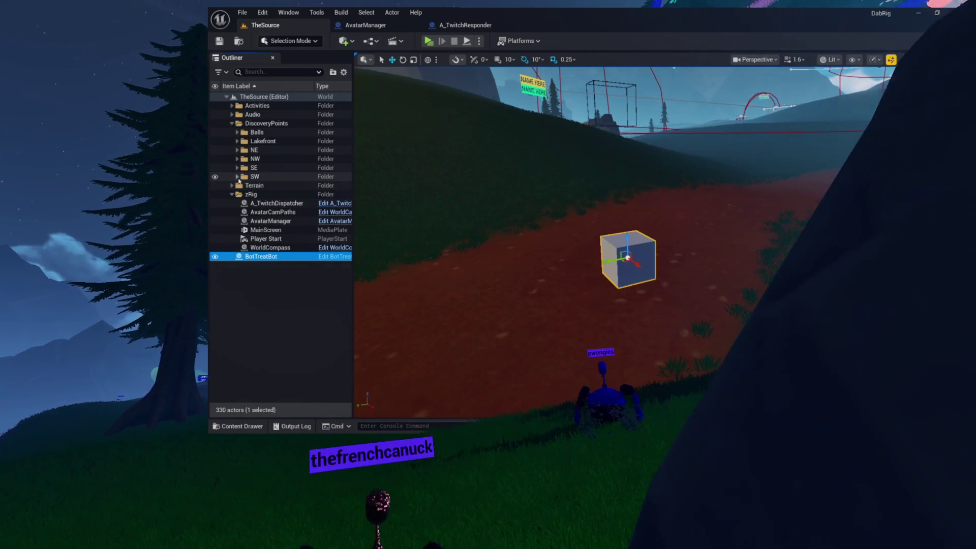
left_click(232, 123)
Expand Activities, collapse Fishing, and open the Observatory blueprint for editing
left_click(232, 105)
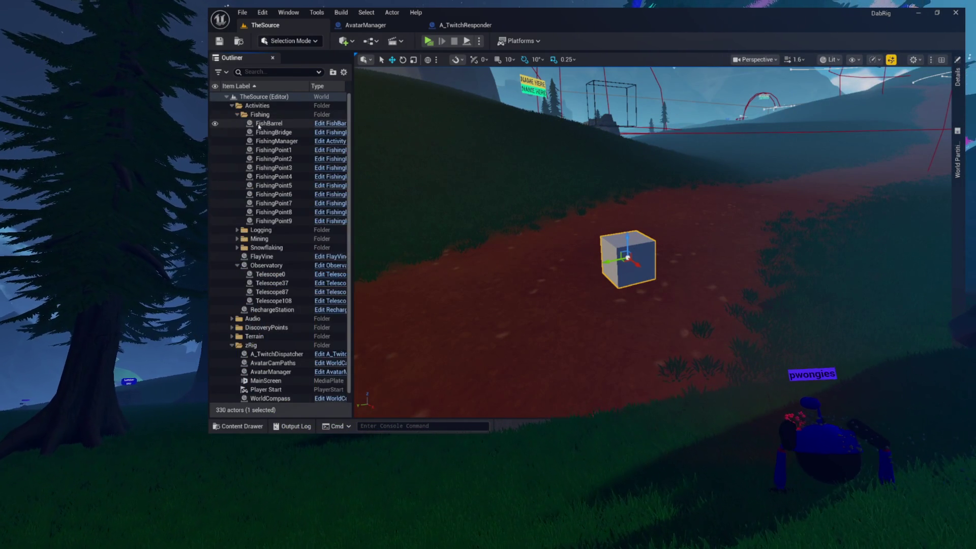
left_click(236, 115)
left_click(259, 159)
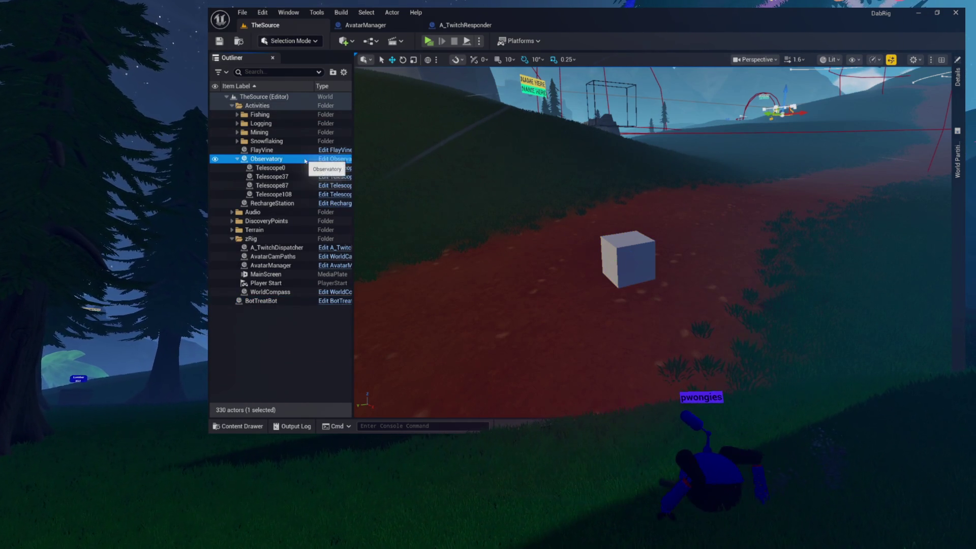
left_click(321, 159)
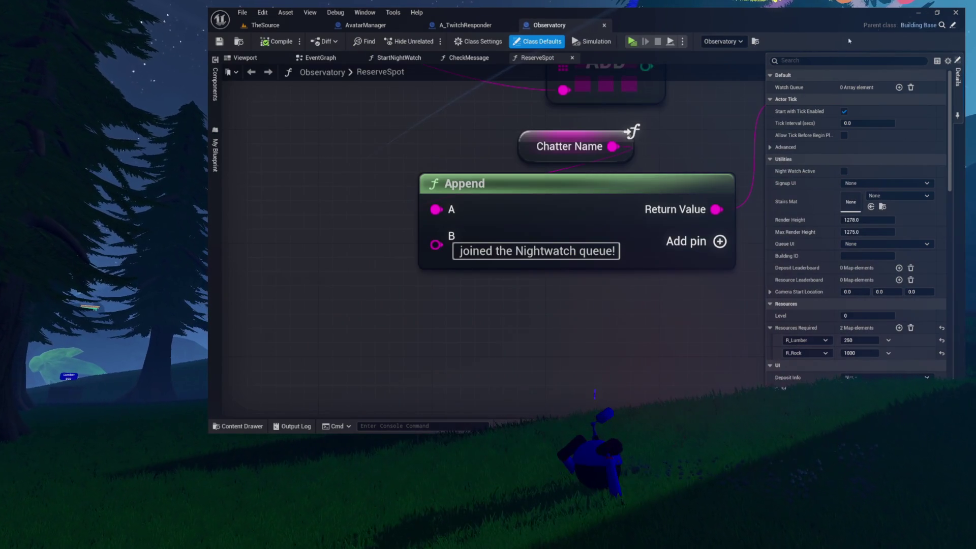
Open the parent BuildingBase blueprint and inspect its For Each Loop storage nodes and 3D preview
left_click(917, 25)
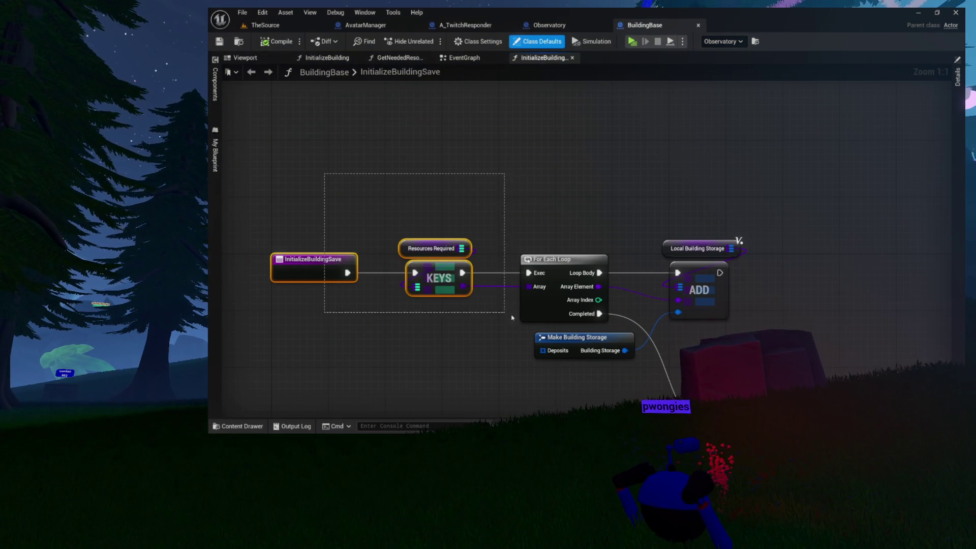
left_click_drag(501, 312, 758, 351)
left_click(774, 143)
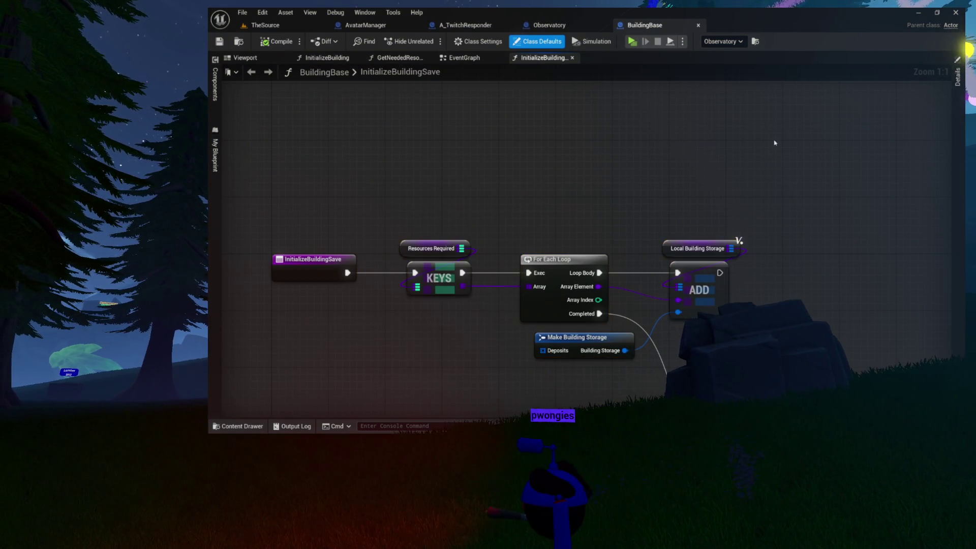
left_click(246, 59)
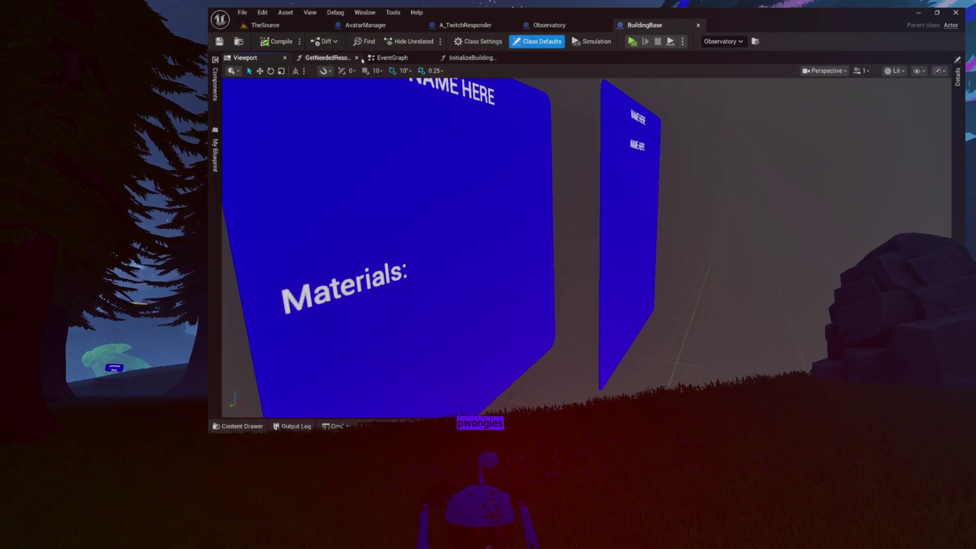
Pan and zoom BuildingBase's EventGraph across the On Prep Highlight group and BeginPlay chain
left_click(321, 58)
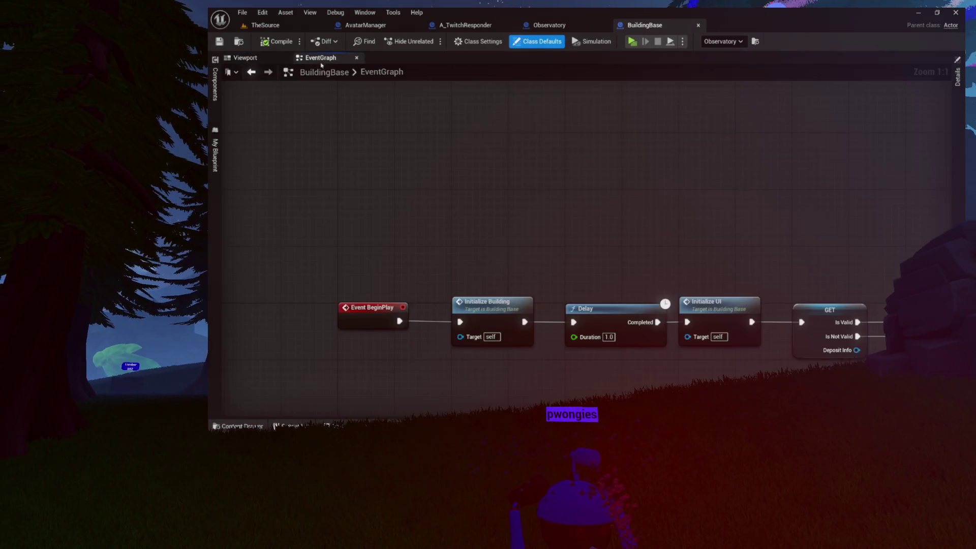
scroll(523, 173, "down", 5)
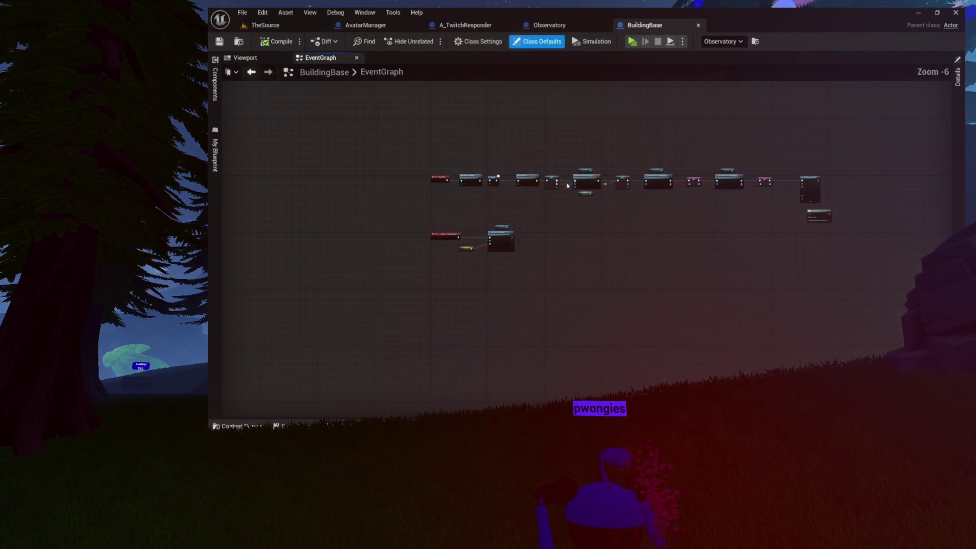
left_click_drag(562, 180, 459, 190)
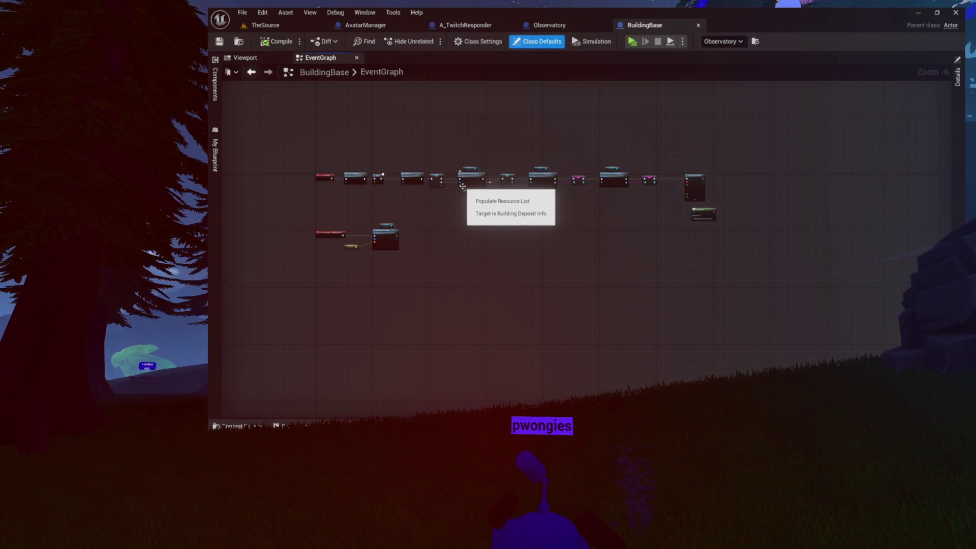
scroll(462, 185, "up", 3)
left_click_drag(633, 196, 738, 173)
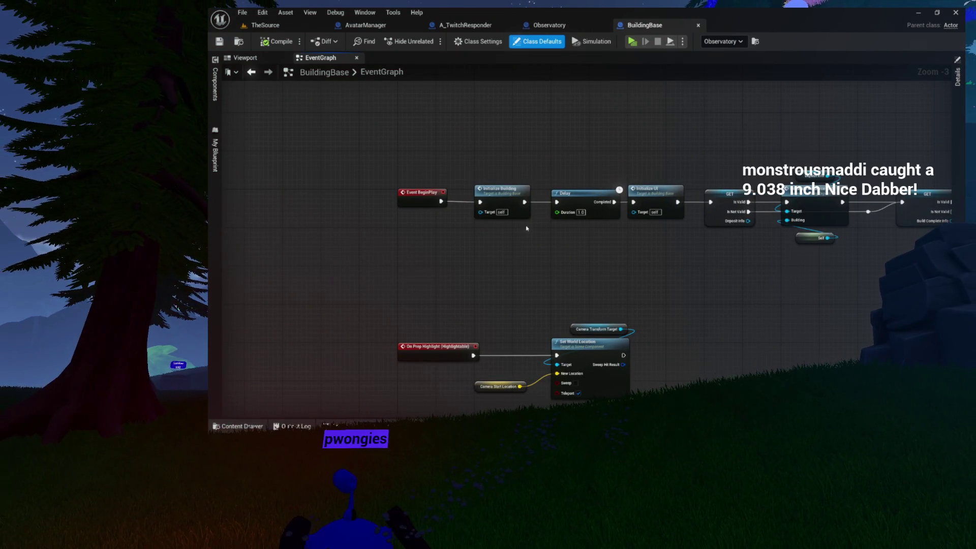
left_click_drag(527, 229, 519, 165)
left_click_drag(417, 168, 564, 277)
scroll(448, 216, "up", 3)
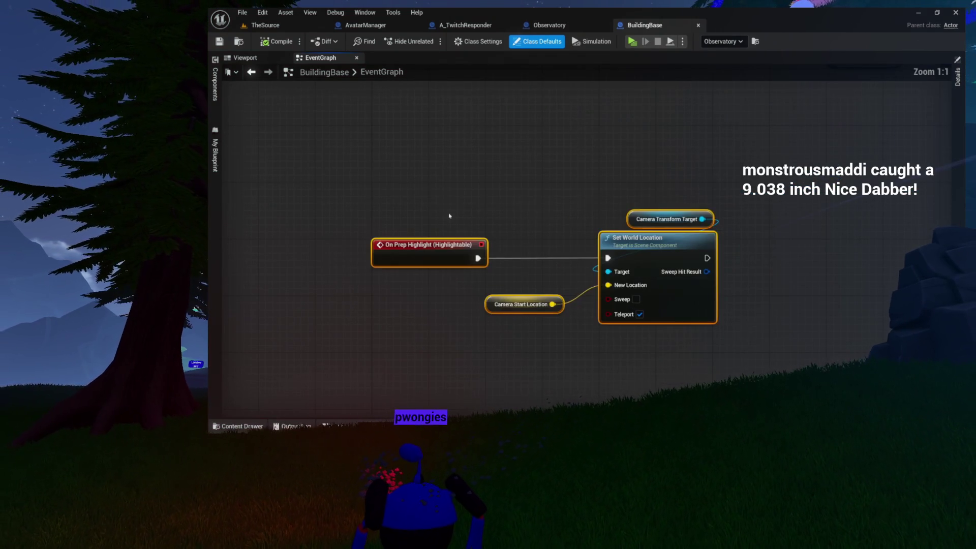
scroll(780, 316, "down", 7)
left_click_drag(780, 316, 591, 304)
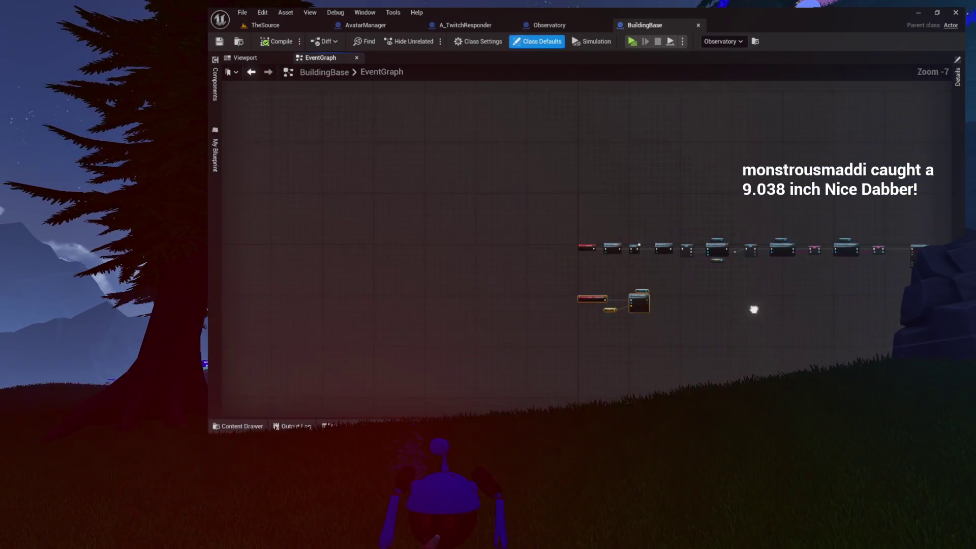
scroll(591, 305, "up", 4)
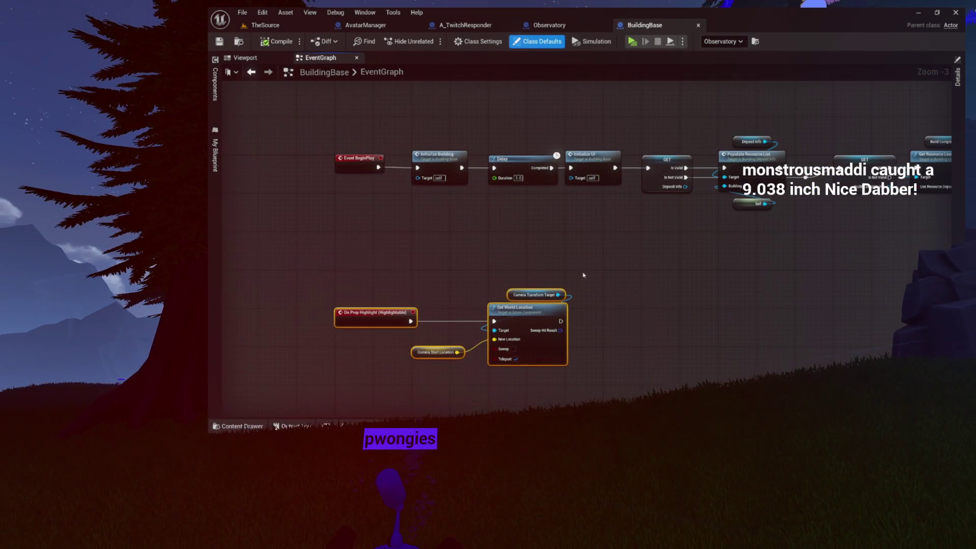
Open the InitializeBuilding function graph and pan across its Branch, FIND and Initialize Building Save nodes
double_click(429, 153)
left_click_drag(642, 167, 490, 159)
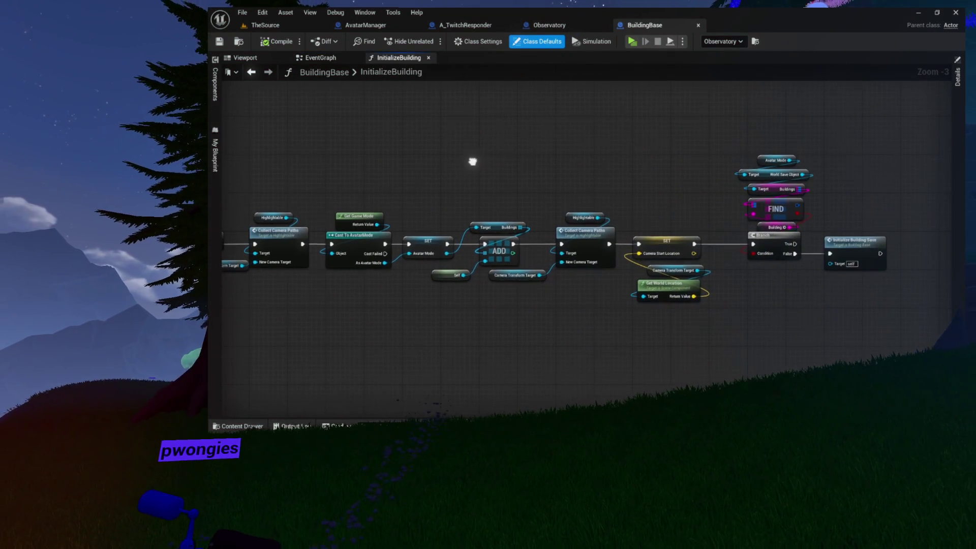
mouse_move(580, 163)
left_mouse_down()
mouse_move(380, 166)
mouse_move(432, 139)
mouse_move(839, 309)
left_mouse_up()
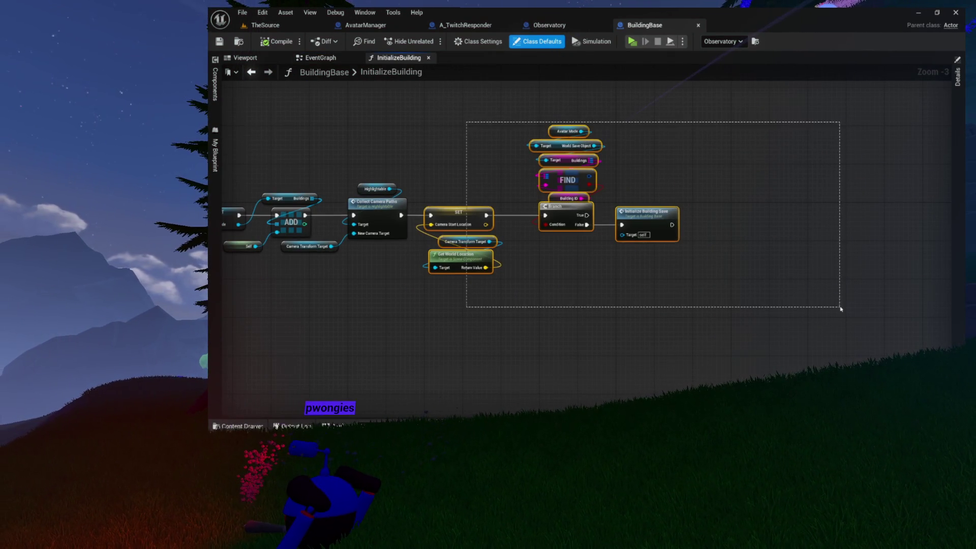
left_click(620, 276)
mouse_move(620, 277)
left_mouse_down()
mouse_move(660, 277)
mouse_move(645, 275)
mouse_move(570, 126)
mouse_move(573, 146)
mouse_move(584, 144)
mouse_move(725, 257)
mouse_move(708, 257)
left_mouse_up()
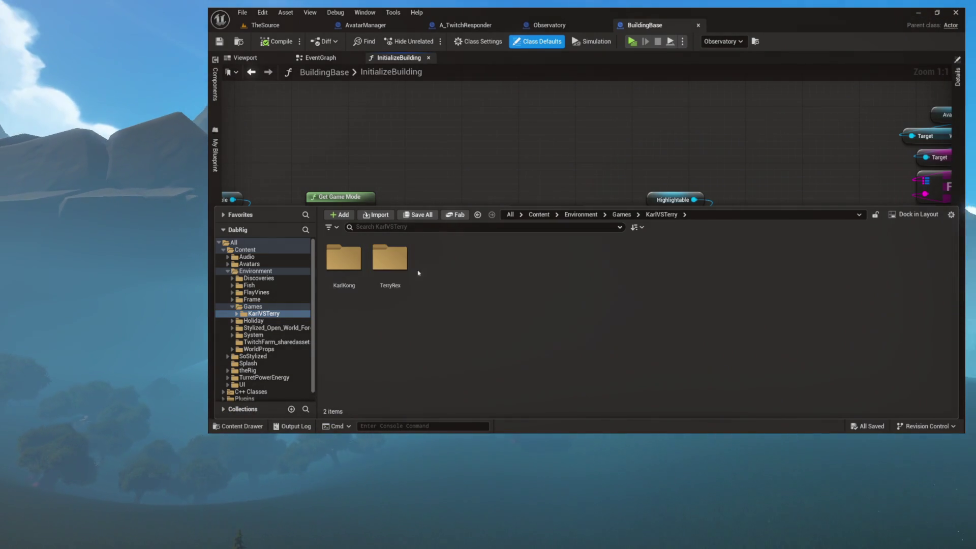
Browse Games > System, peek into the Buildings subfolder, then return to the System folder's 33 assets
left_click(243, 307)
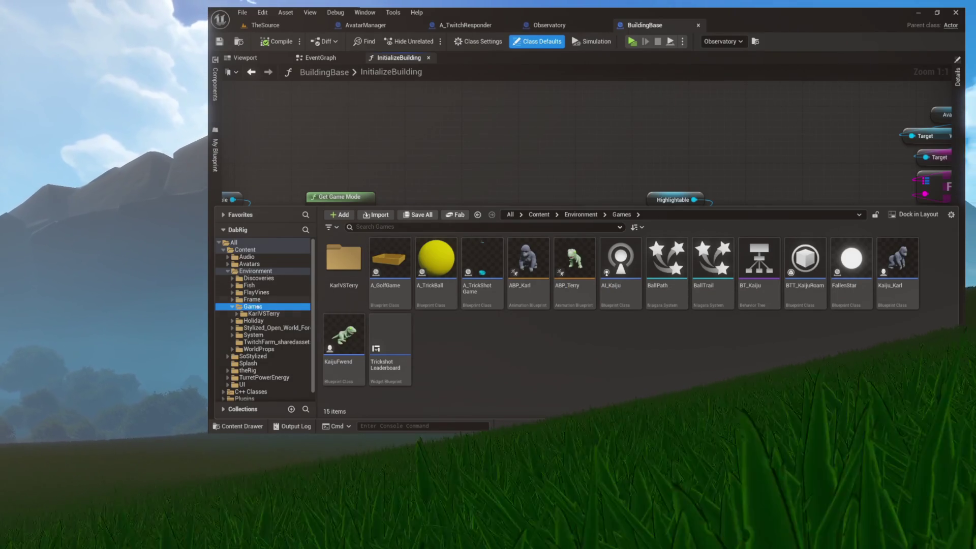
left_click(253, 335)
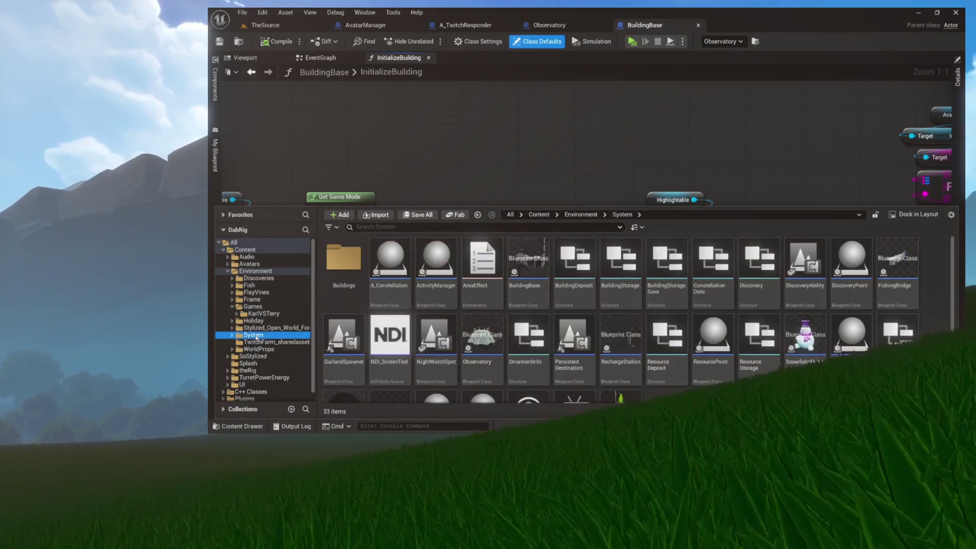
double_click(357, 265)
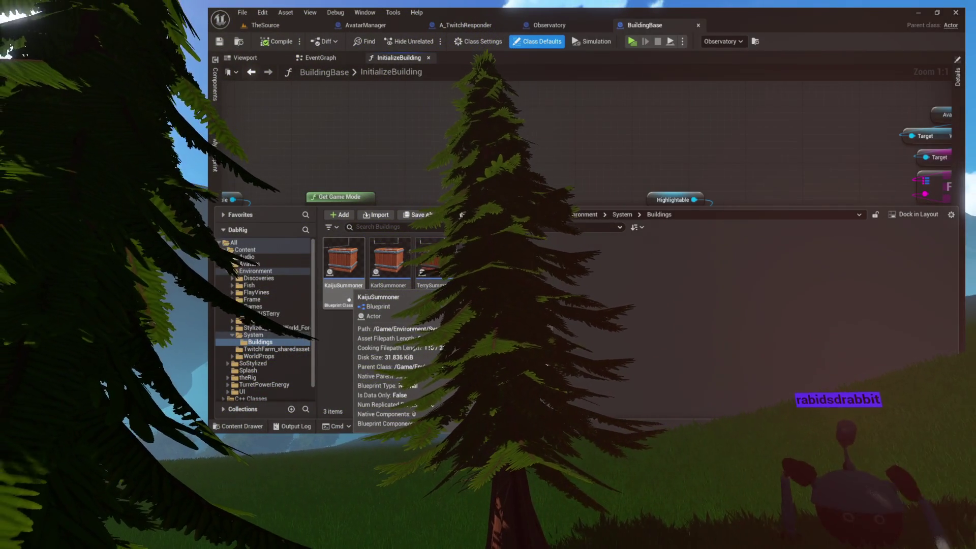
left_click(252, 334)
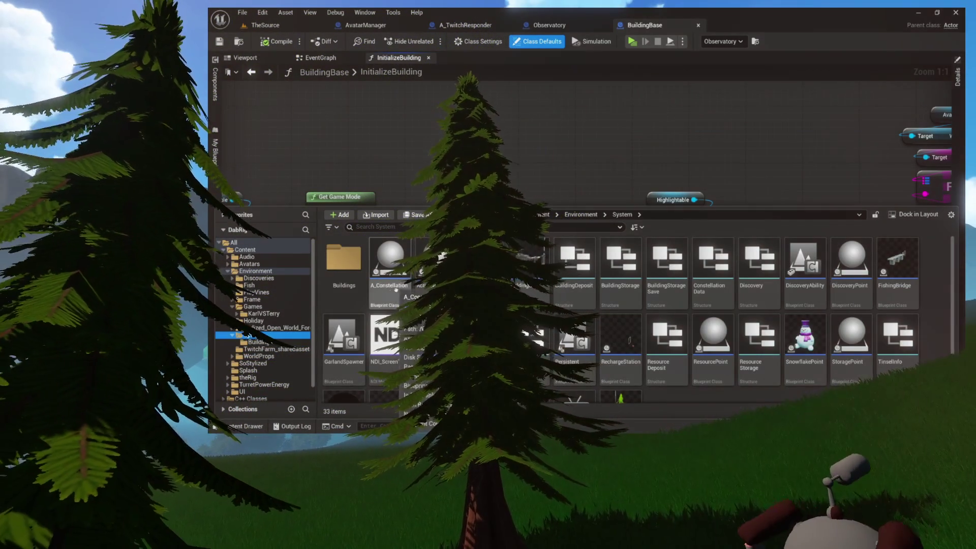
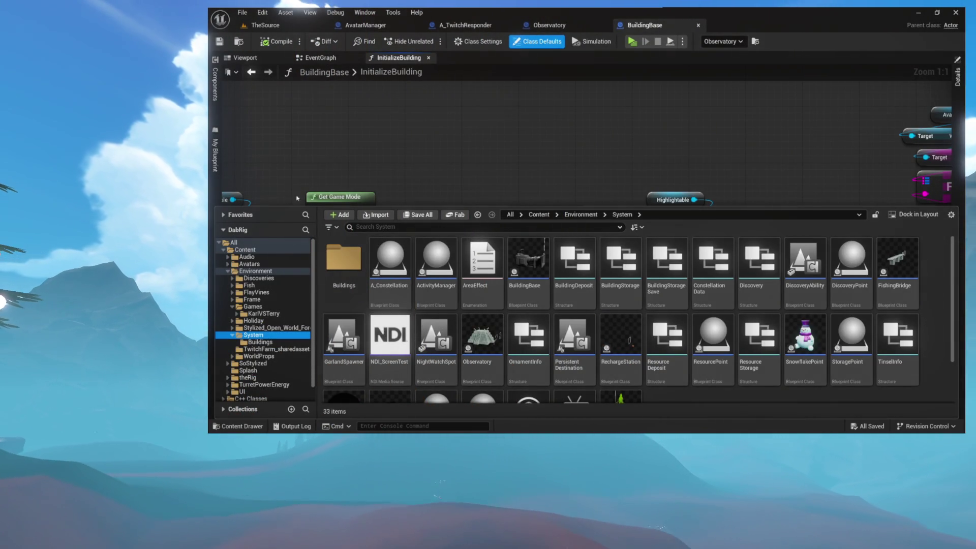
Hide the Content Drawer and close the BuildingBase, Observatory and A_TwitchResponder blueprint tabs
left_click(421, 117)
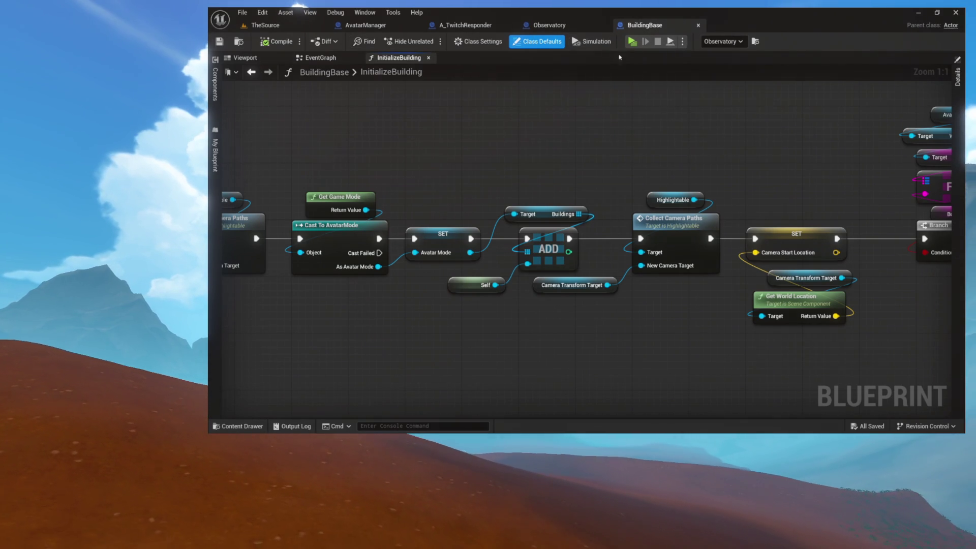
left_click(698, 25)
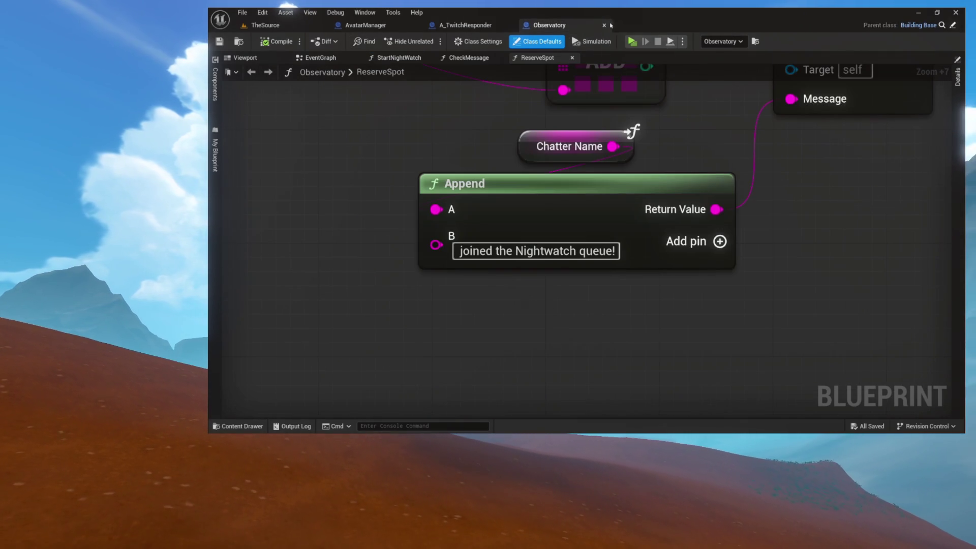
left_click(604, 25)
left_click(509, 26)
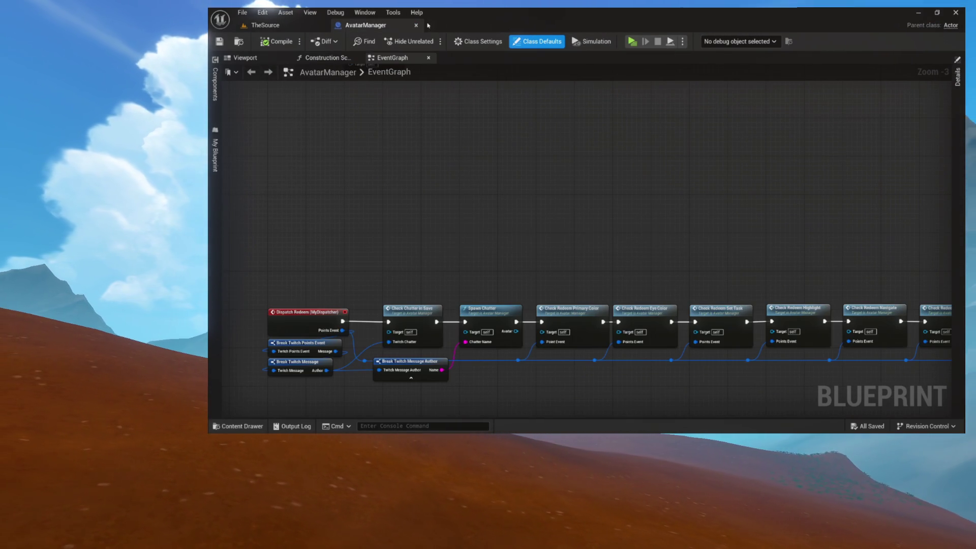
Bring up the content browser with Ctrl+Space, collapse the Environment folder, and return to TheSource level
key("ctrl+space")
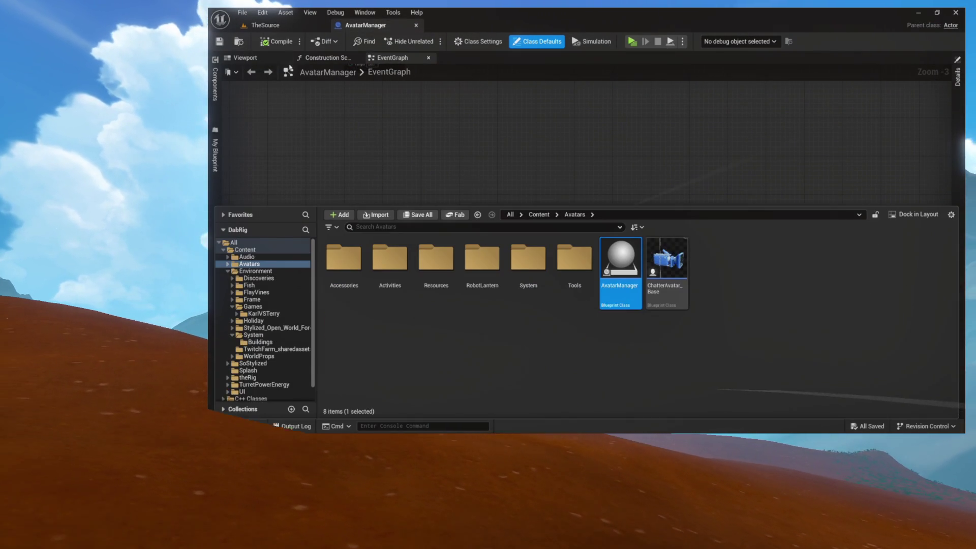
left_click(228, 271)
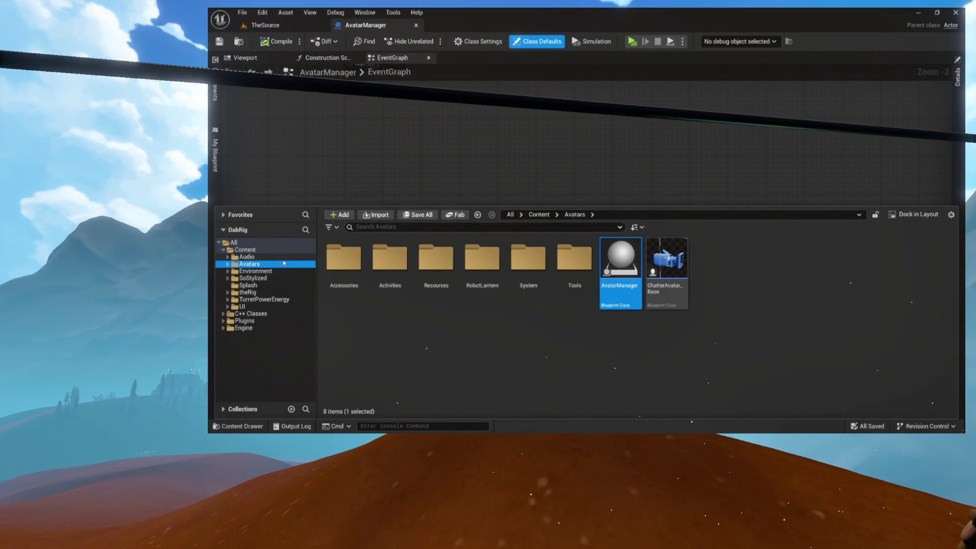
left_click(265, 25)
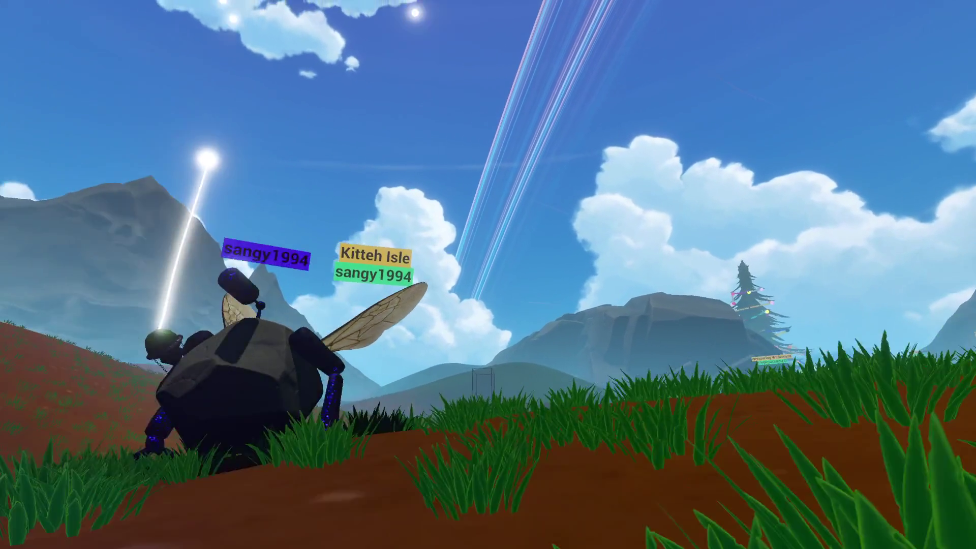
Walk the bug character forward through the grass and swing the view across the red-earth hillside
key("w")
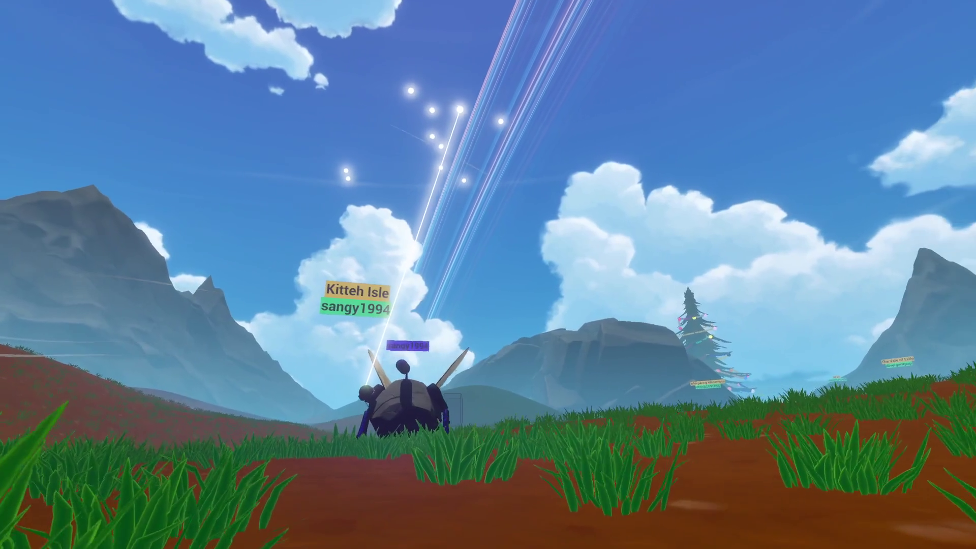
key("d")
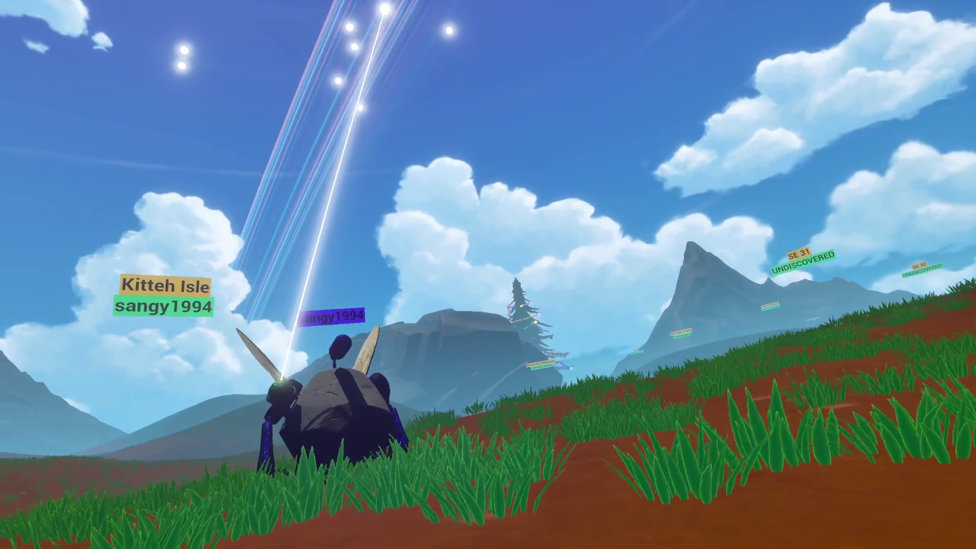
key("s")
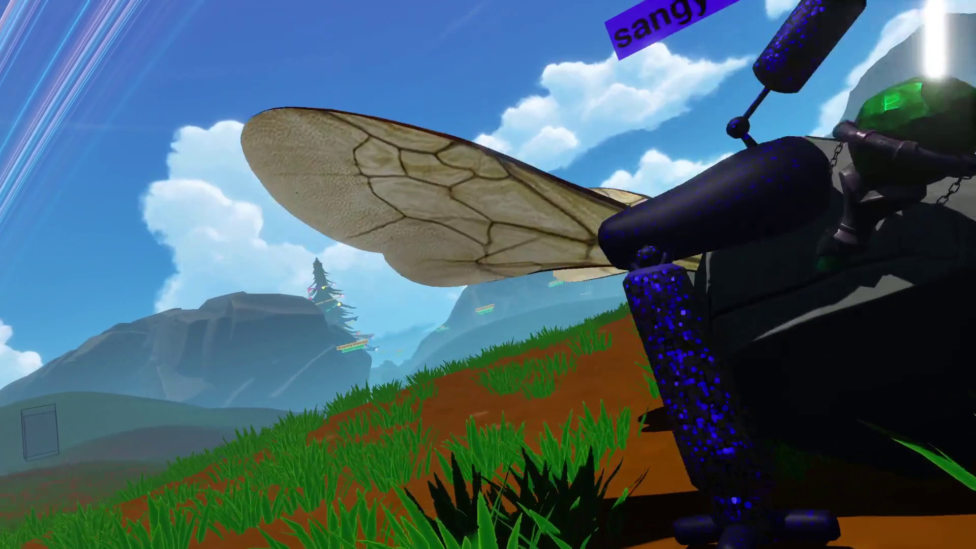
key("d")
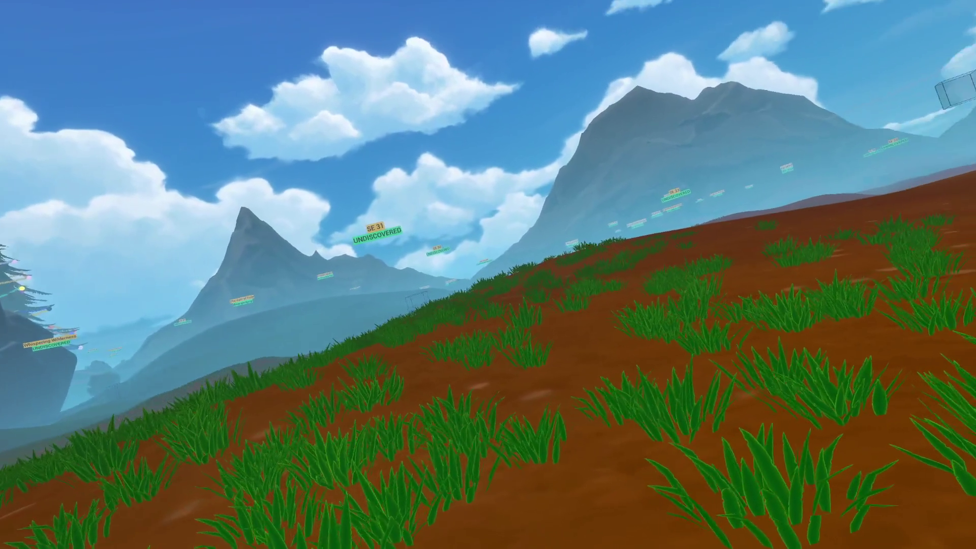
key("d")
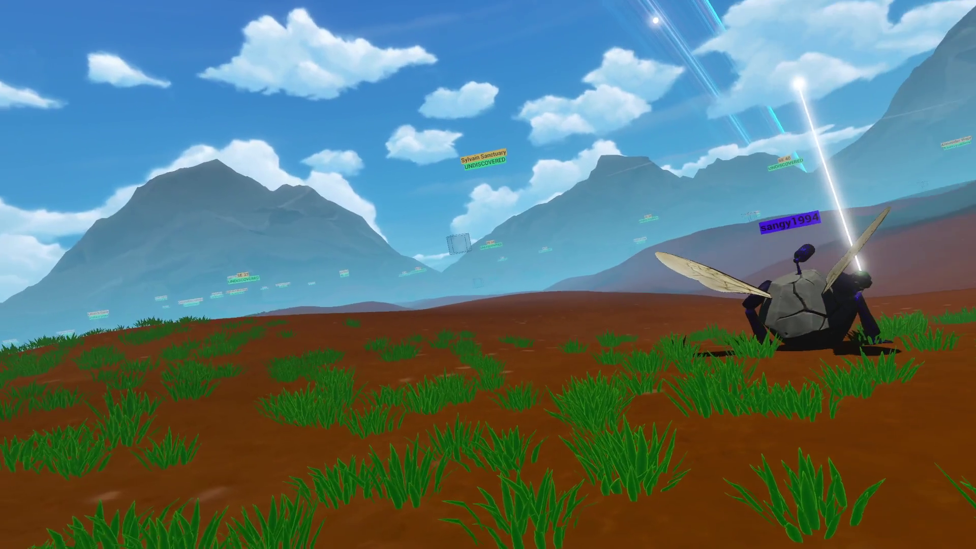
key("Up")
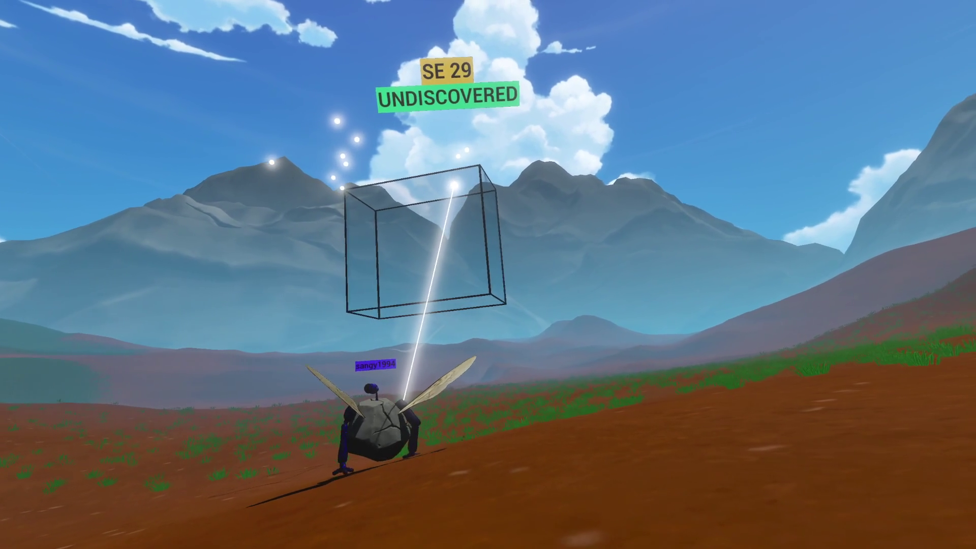
Walk the bug character forward until it stands under the SE 29 wireframe box
key("w")
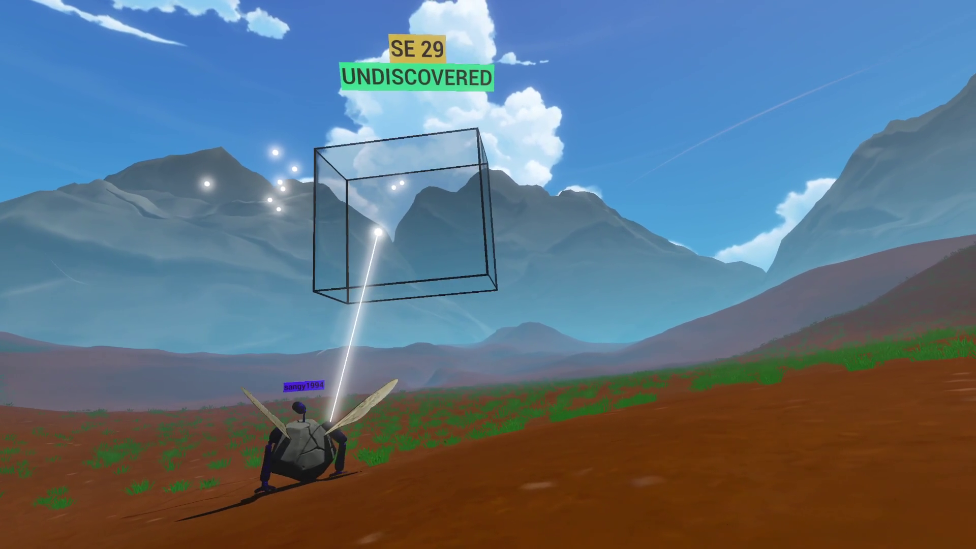
key("w")
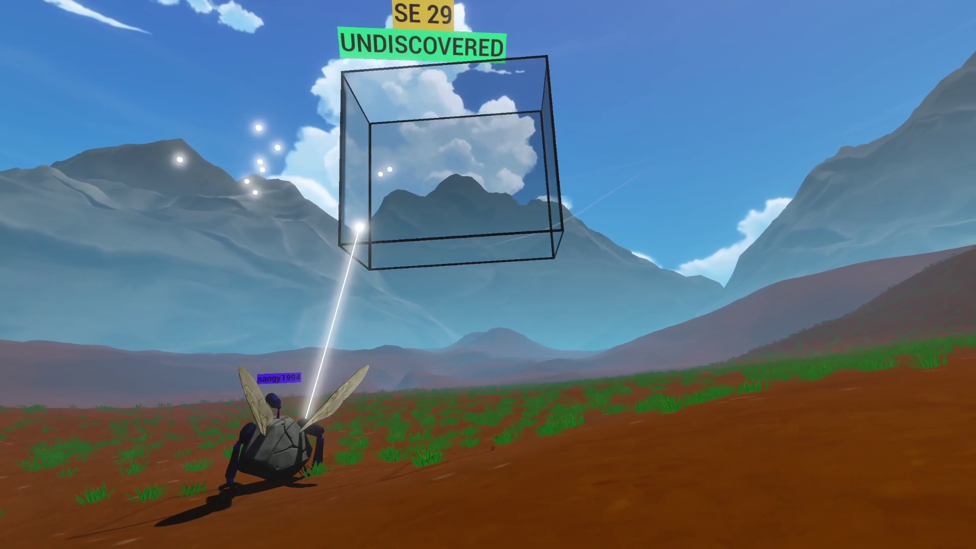
key("w")
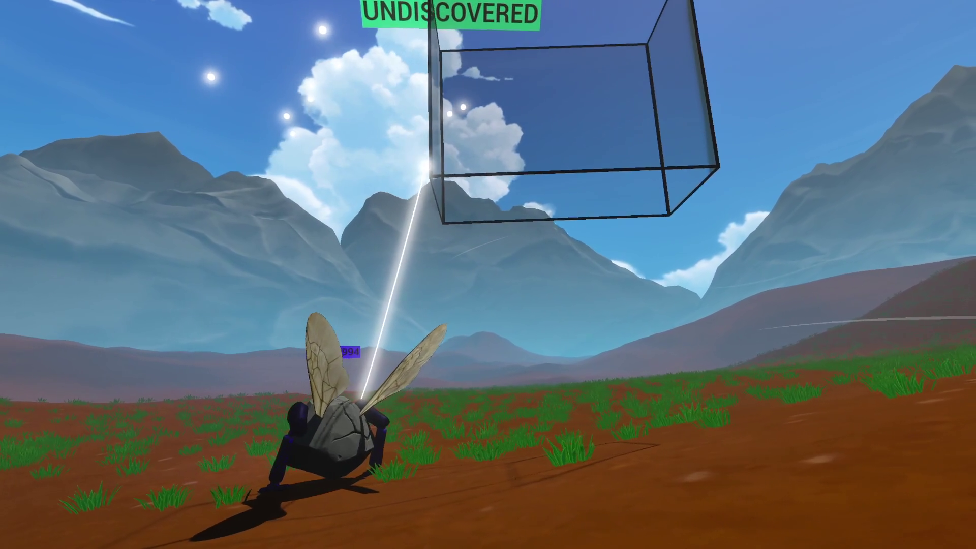
key("w")
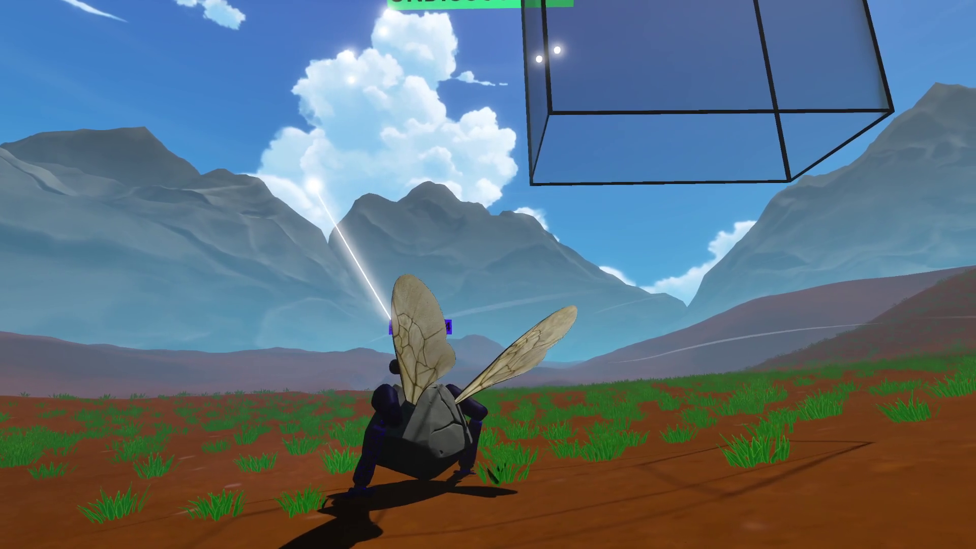
Pull the view back from SE 29 and travel over the hills onto the grassy slope
key("w")
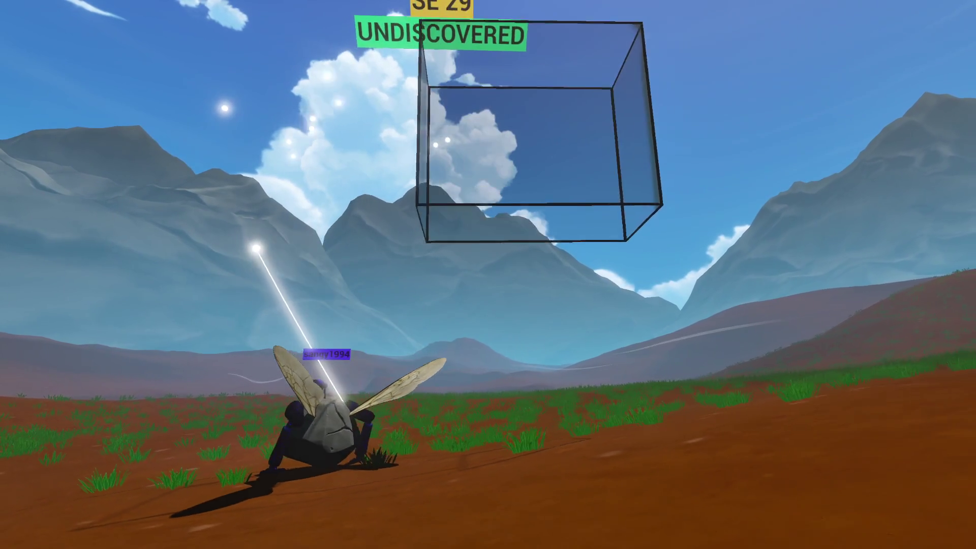
key("w")
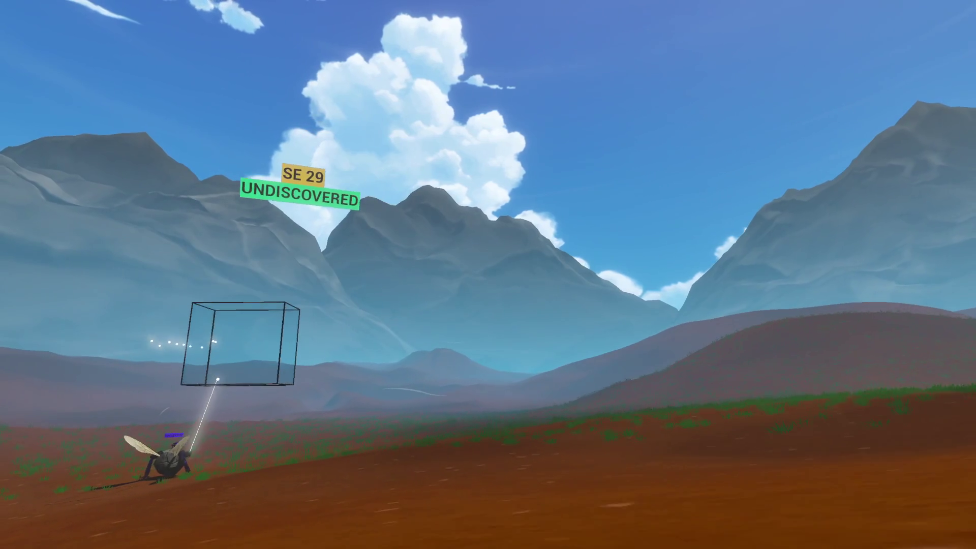
key("w")
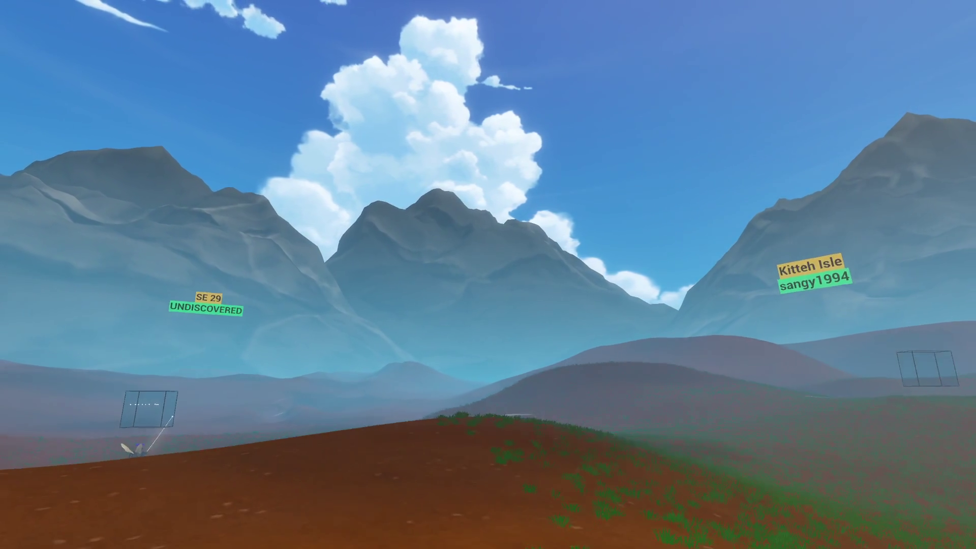
key("w")
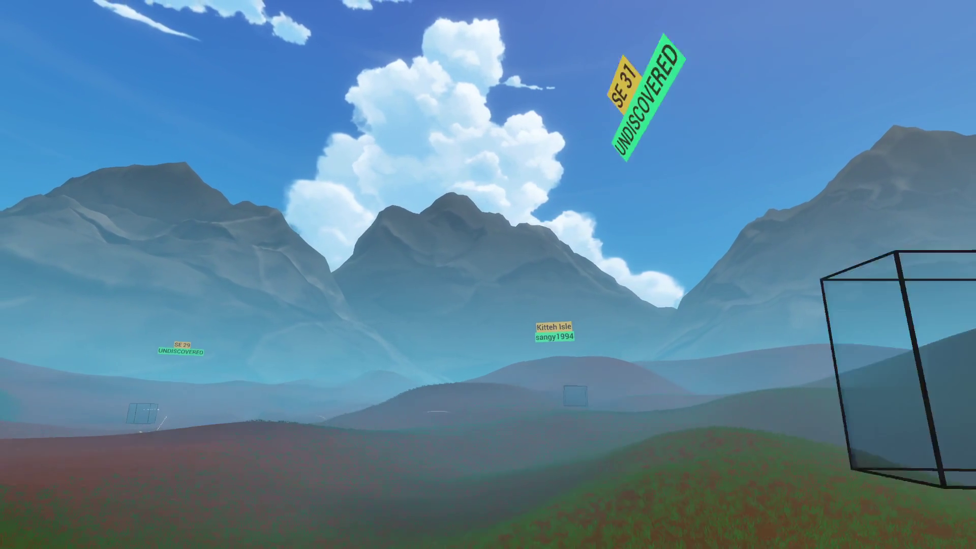
key("w")
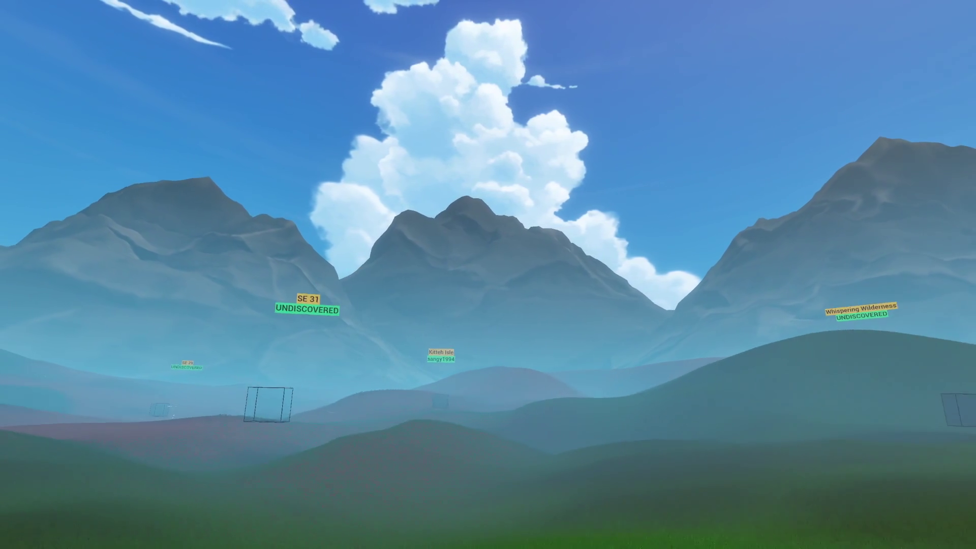
key("w")
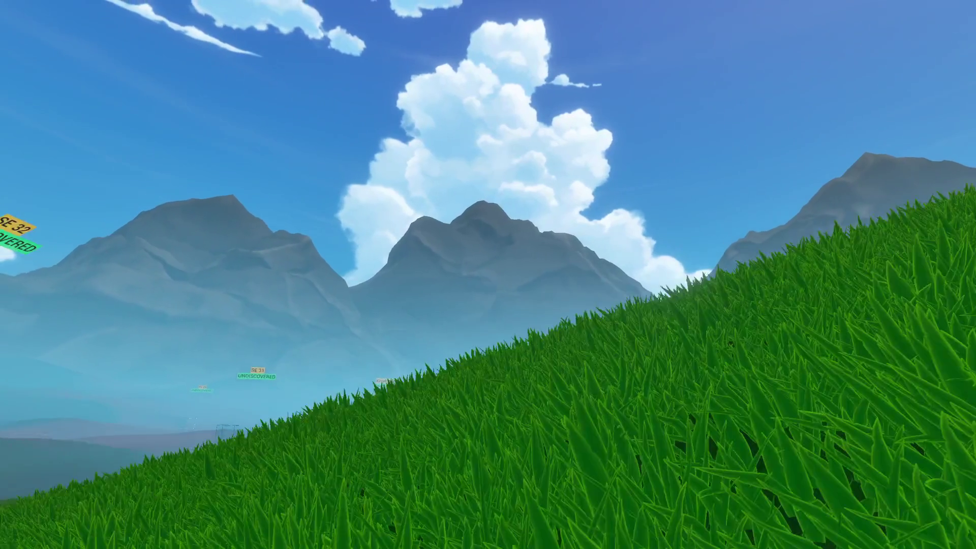
key("w")
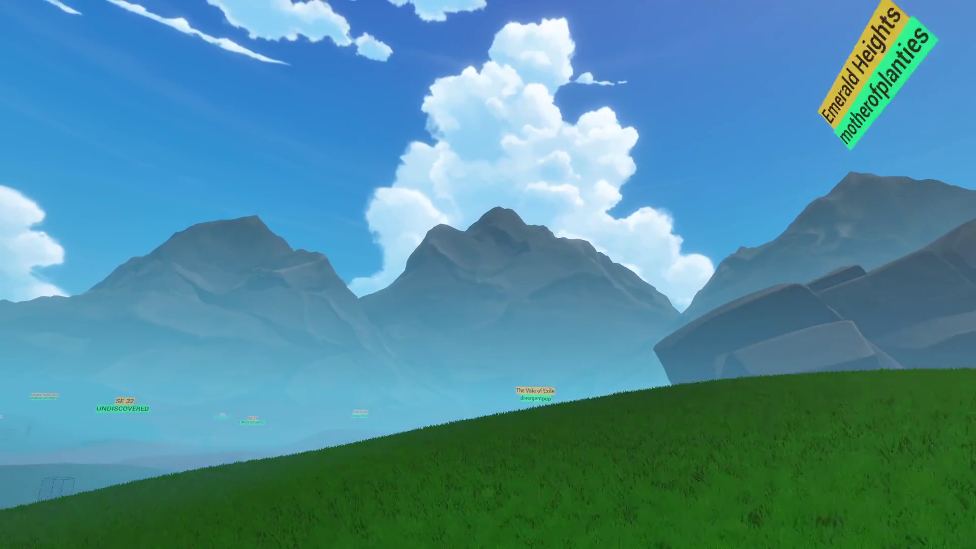
key("w")
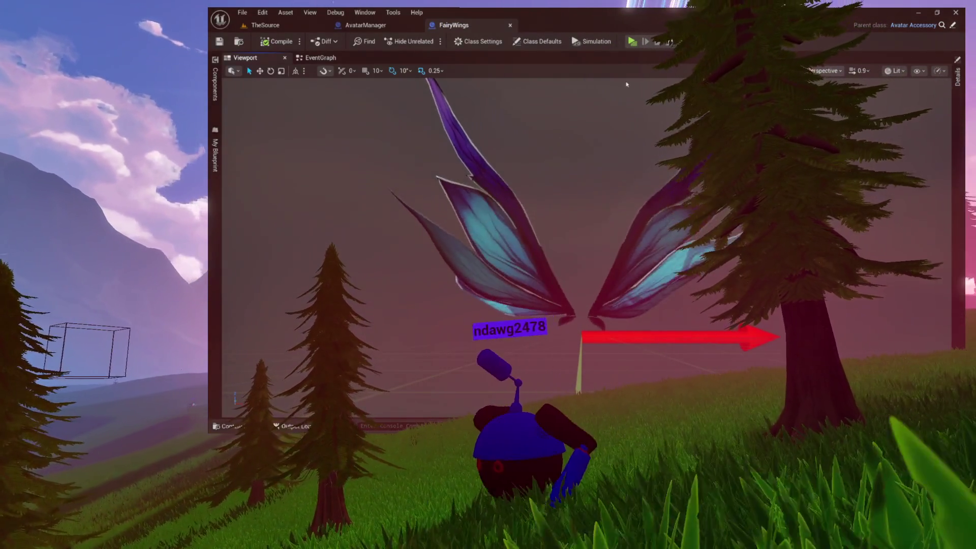
Rename the particle component to SnowParticles, compile FairyWings, and bring up the content browser
left_click(215, 84)
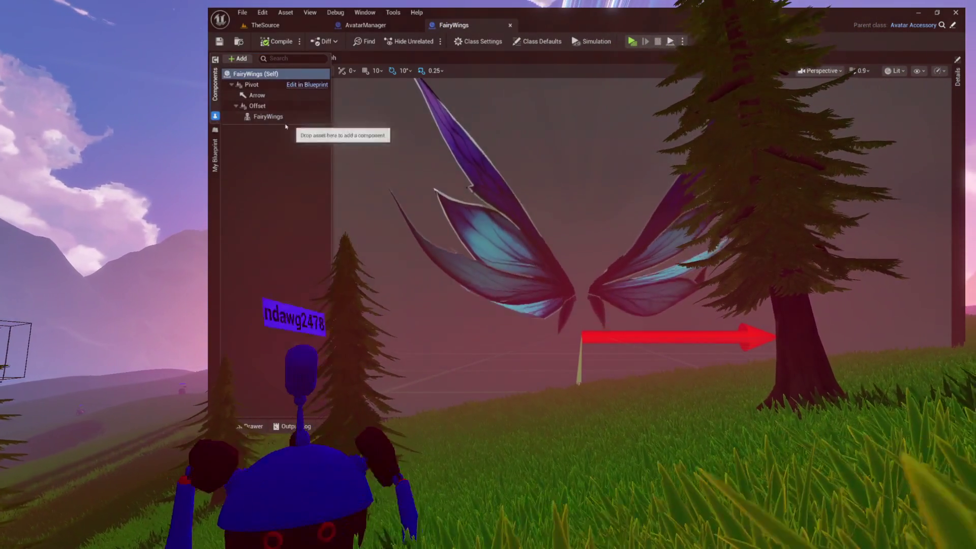
left_click(274, 116)
type("Particles")
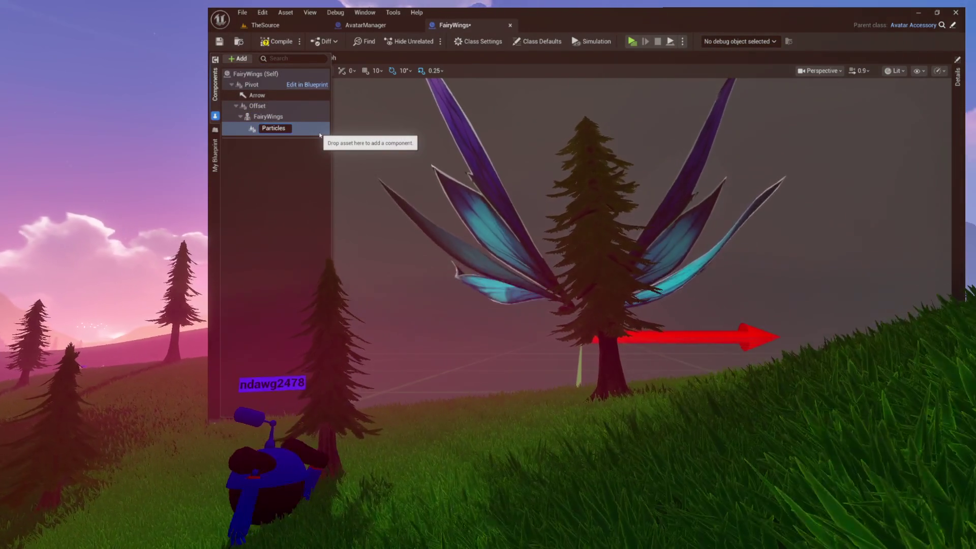
type("SnowParticles")
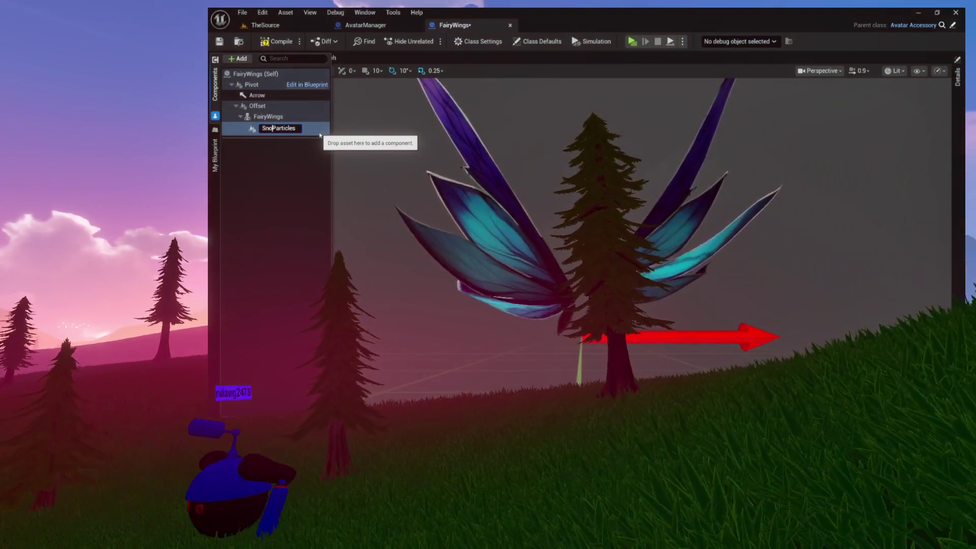
key("Return")
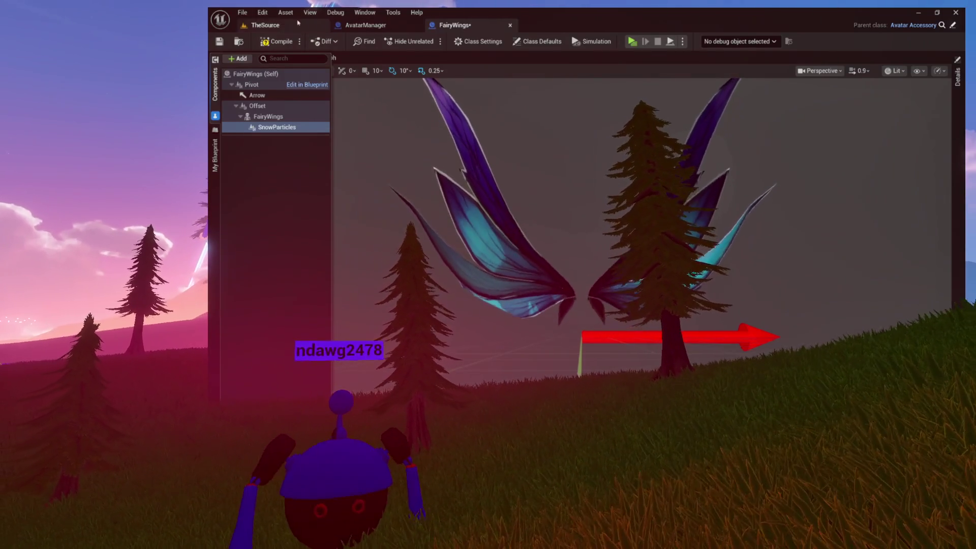
left_click(271, 42)
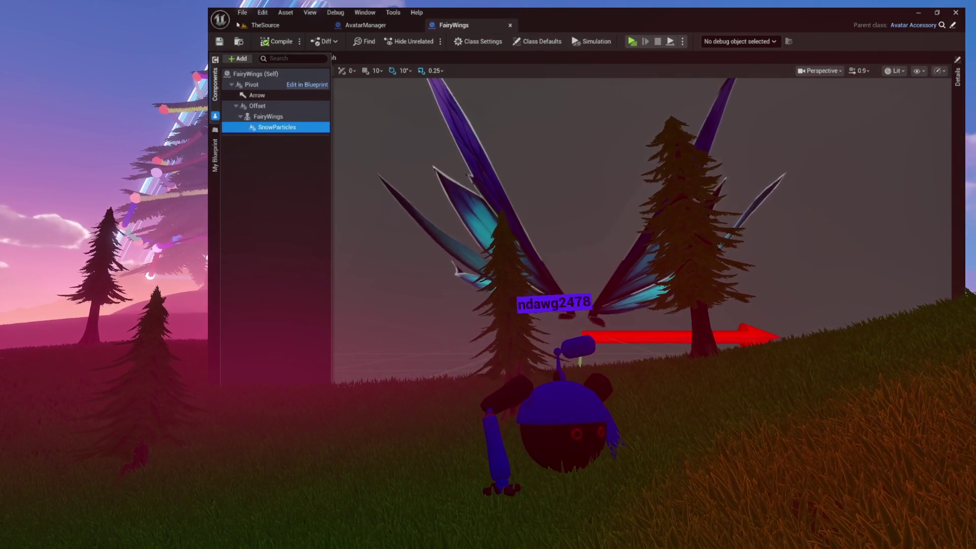
key("ctrl+space")
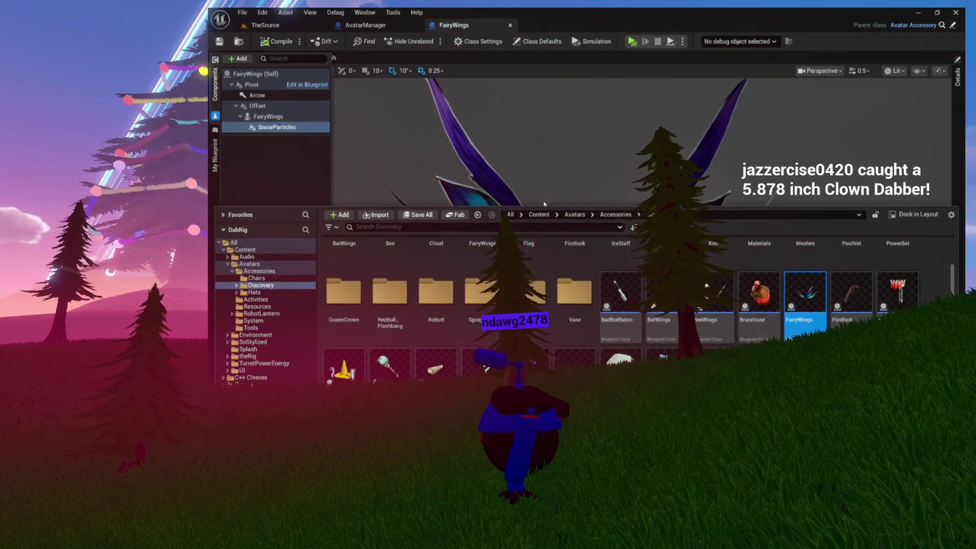
In the FairyWings folder, create a new Niagara system based on the BlowingParticles emitter
scroll(665, 275, "up", 2)
double_click(482, 259)
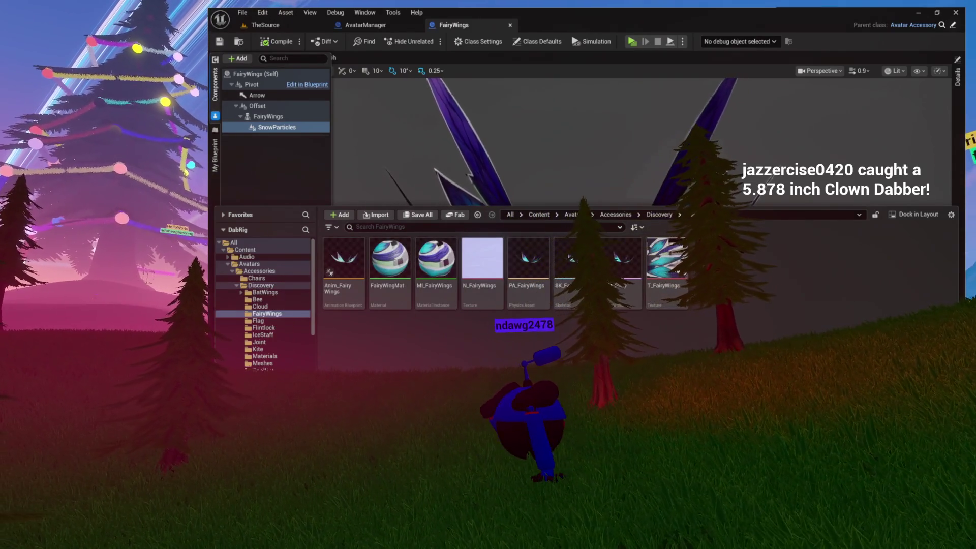
right_click(718, 305)
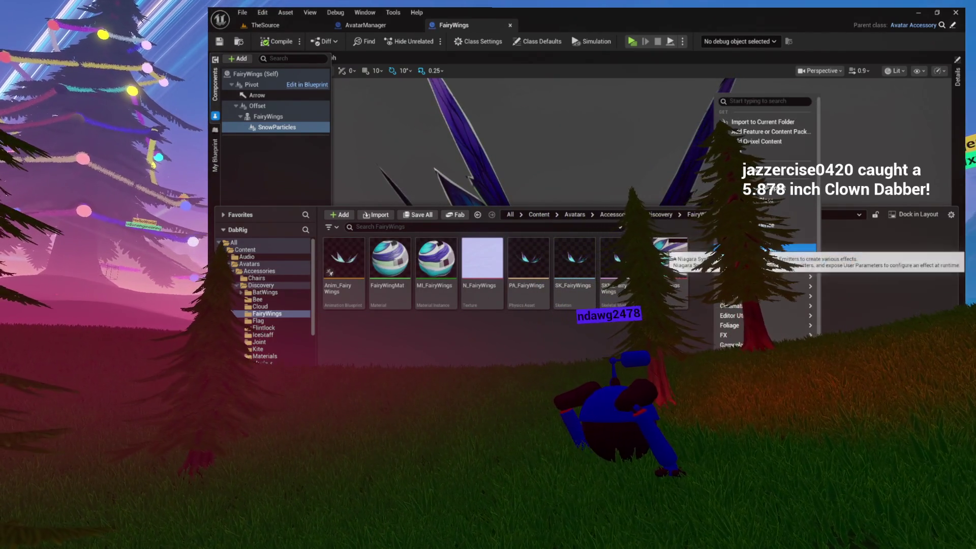
left_click(793, 249)
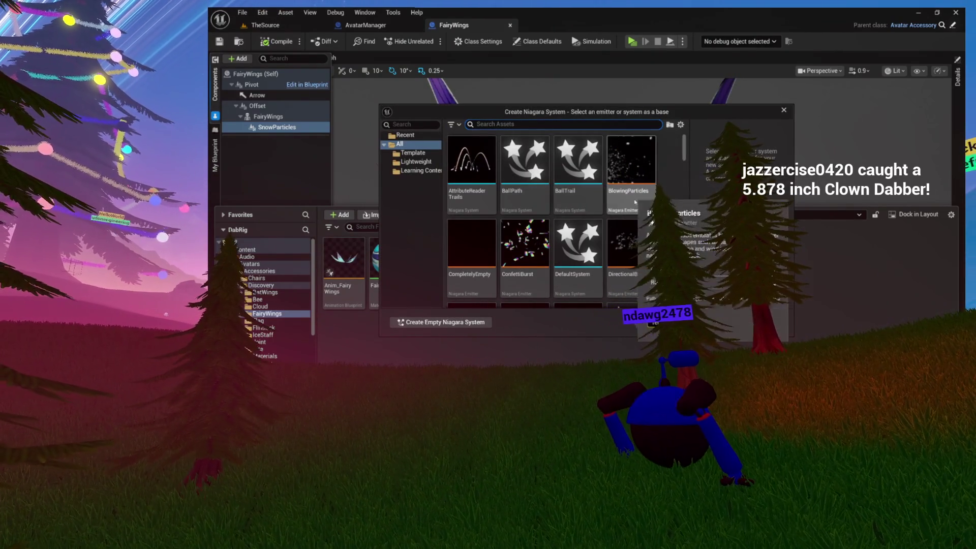
left_click(649, 200)
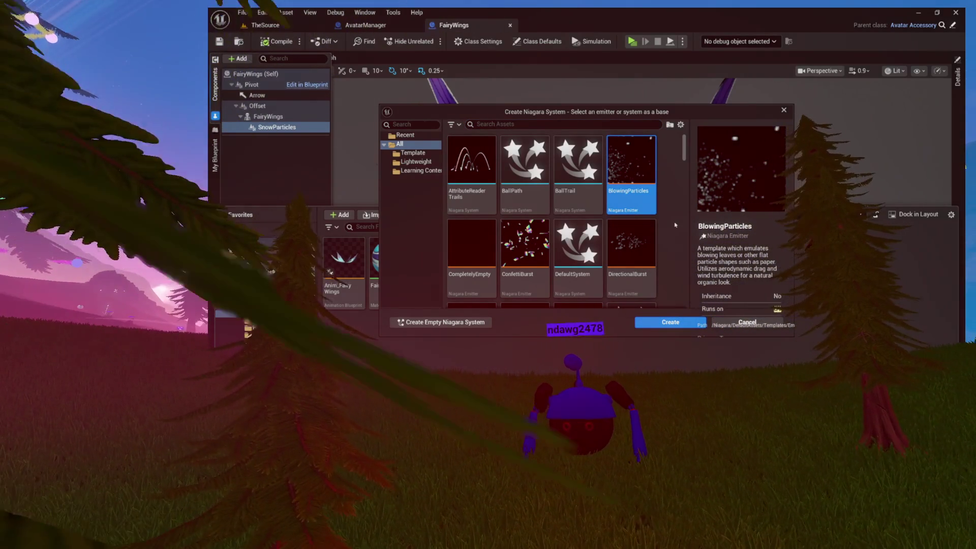
scroll(676, 225, "down", 1)
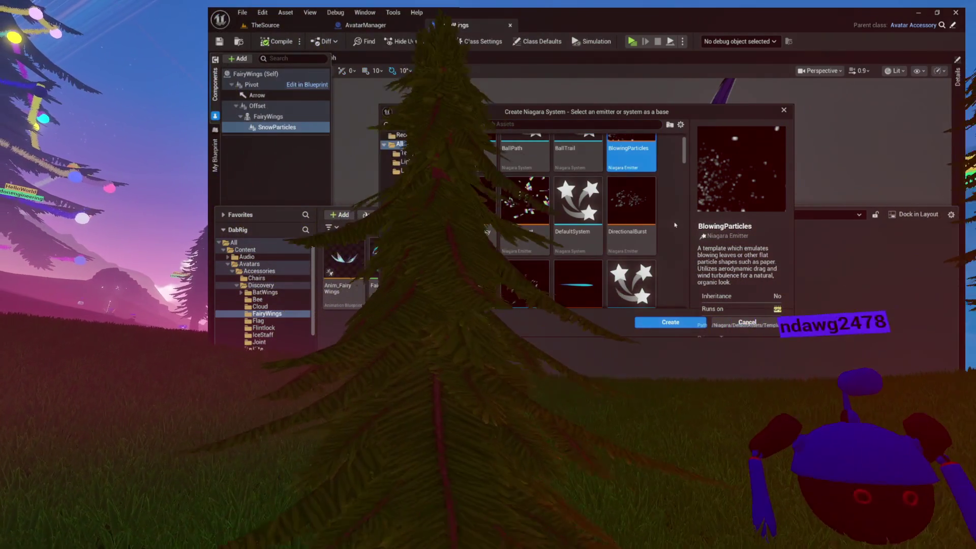
scroll(675, 224, "down", 1)
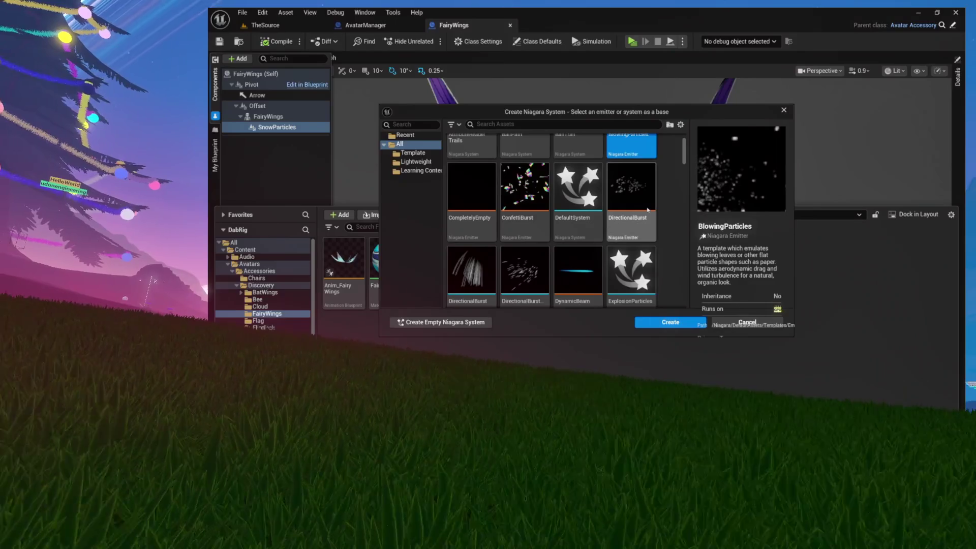
scroll(648, 210, "down", 1)
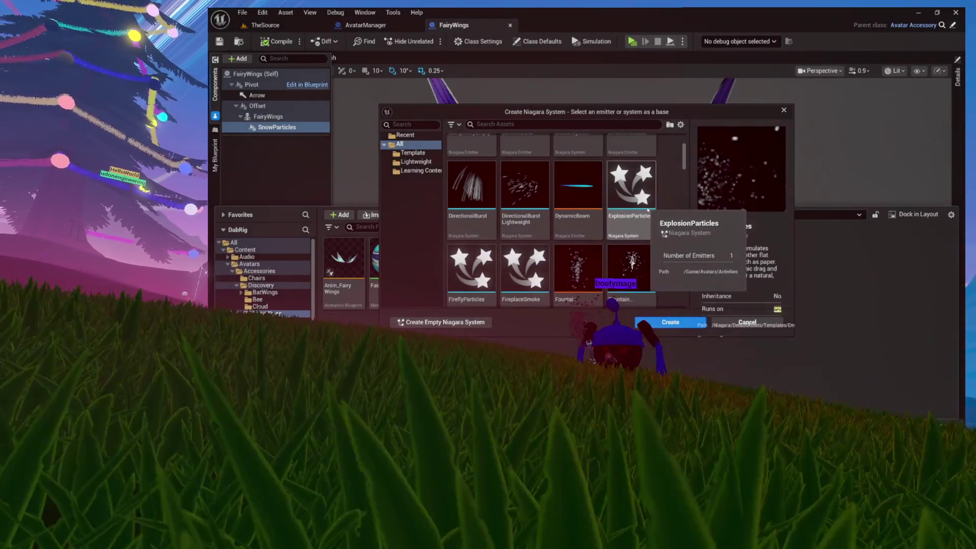
scroll(655, 208, "down", 1)
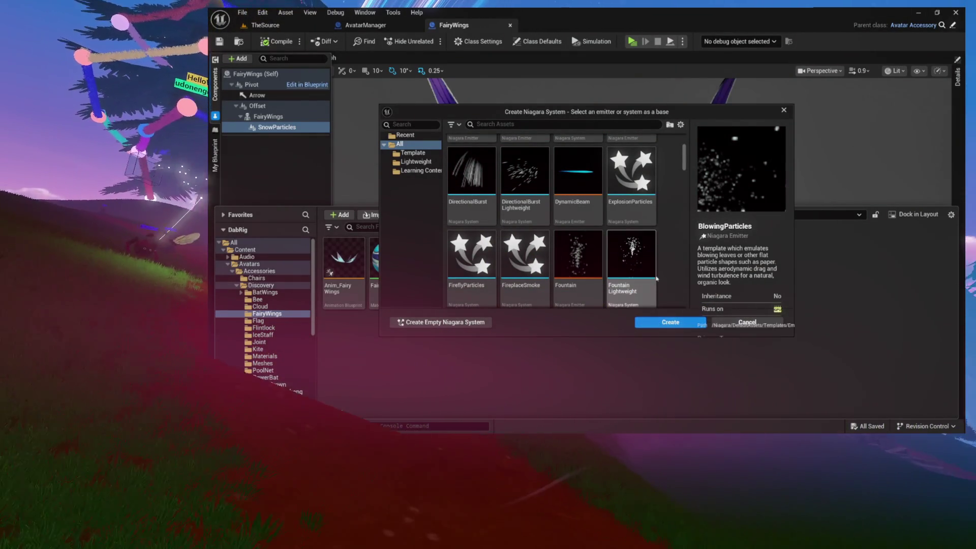
scroll(656, 281, "up", 5)
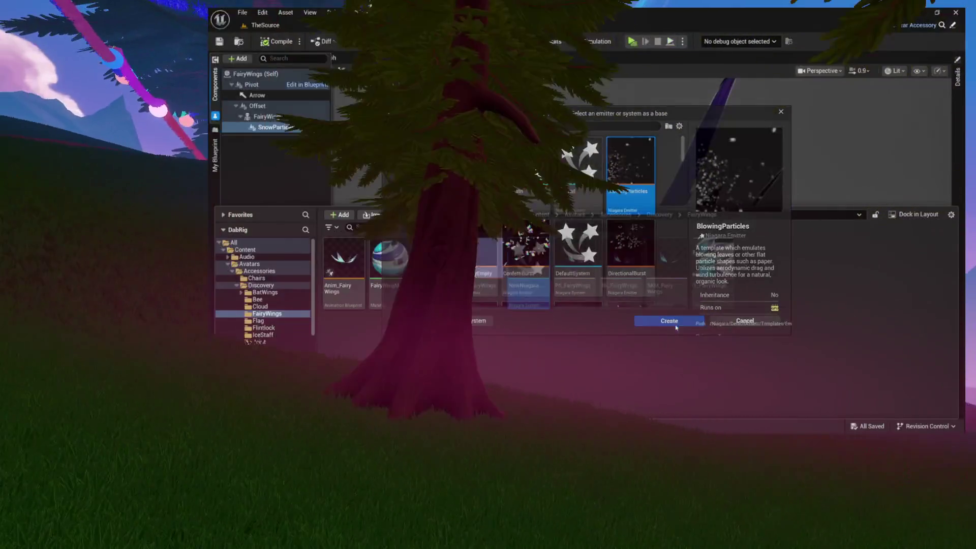
left_click(686, 323)
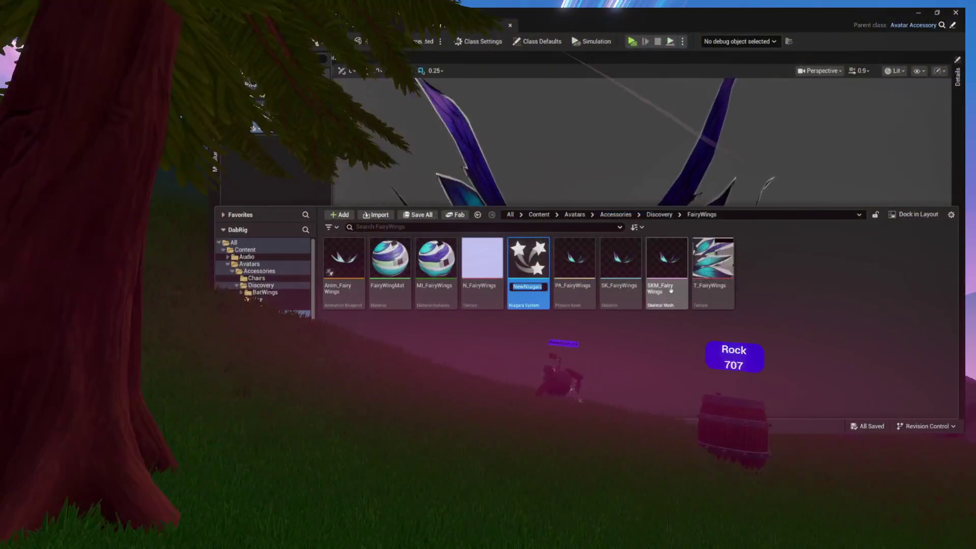
Name the new system NS_SnowTrail and open it for editing
type("S")
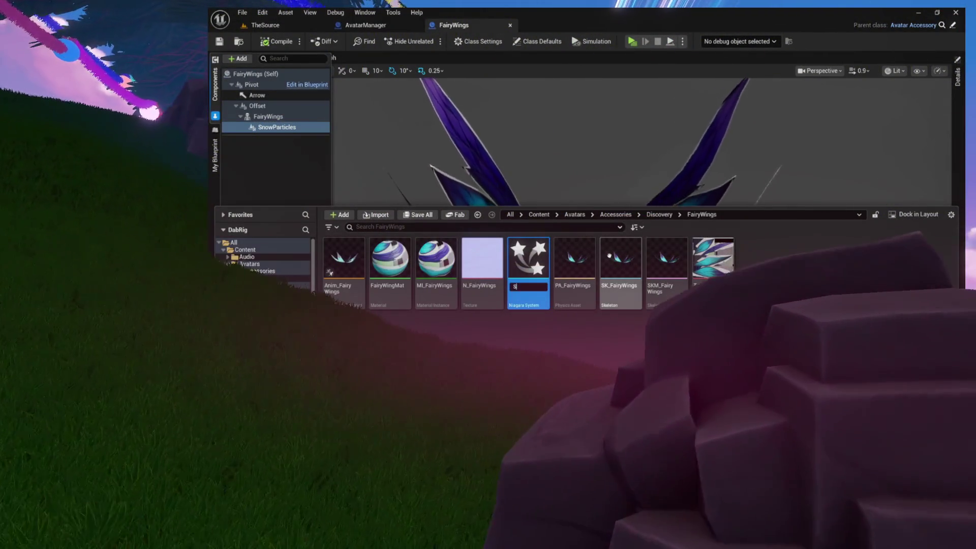
type("nowTrail")
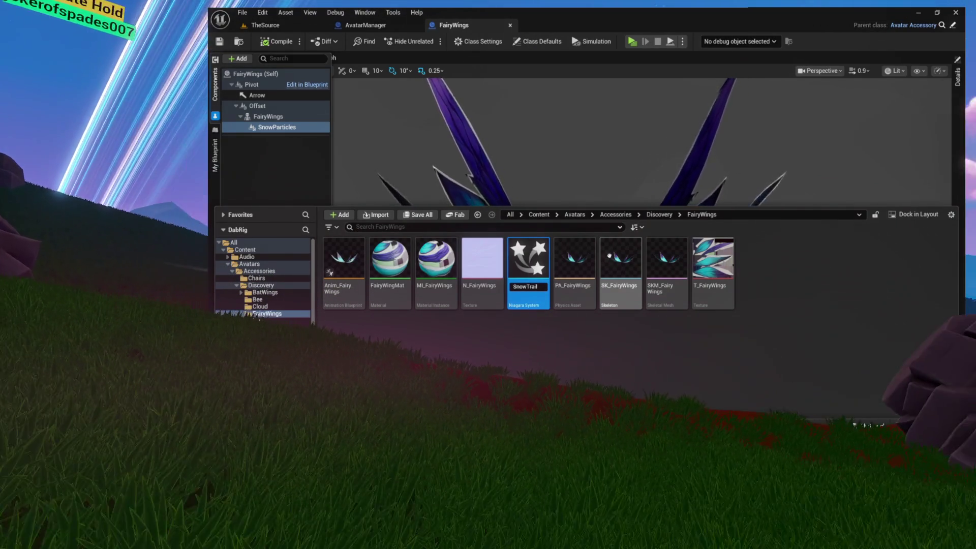
key("Home")
type("NS_")
key("Return")
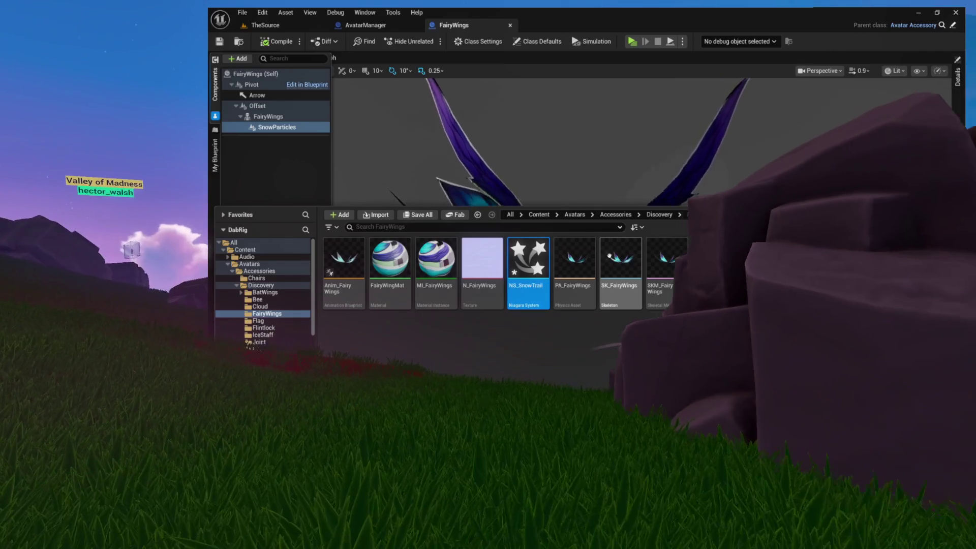
double_click(528, 257)
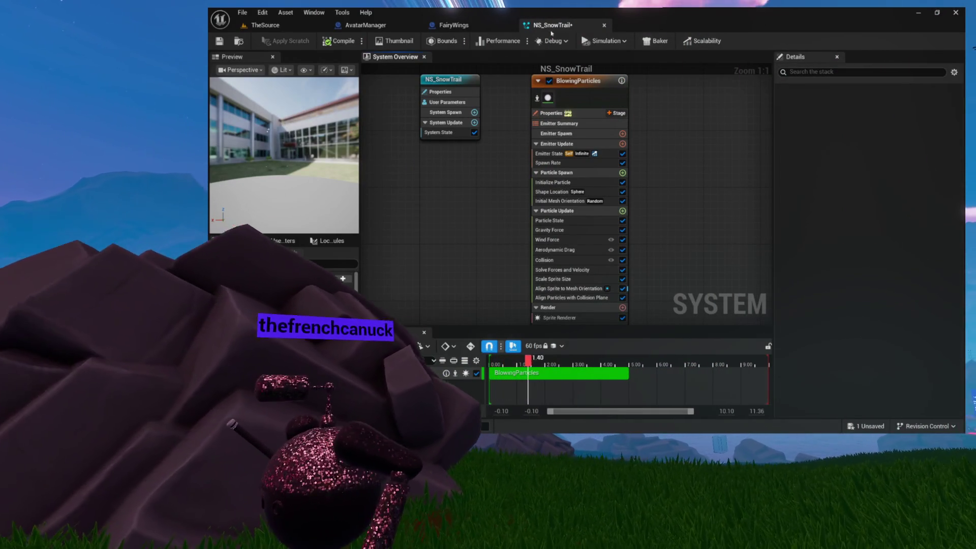
Replace the BlowingParticles emitter's Sprite Renderer with a Mesh Renderer
left_click(597, 87)
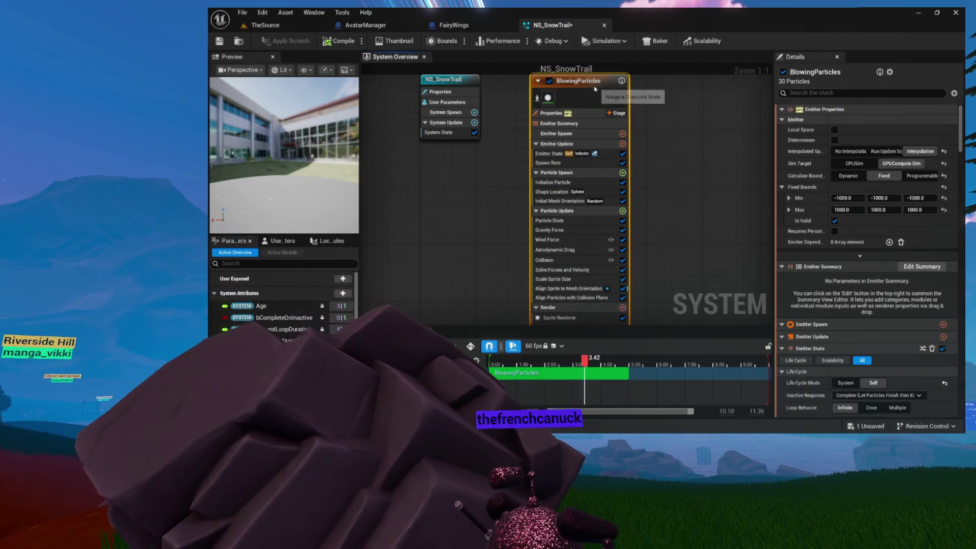
scroll(602, 136, "down", 5)
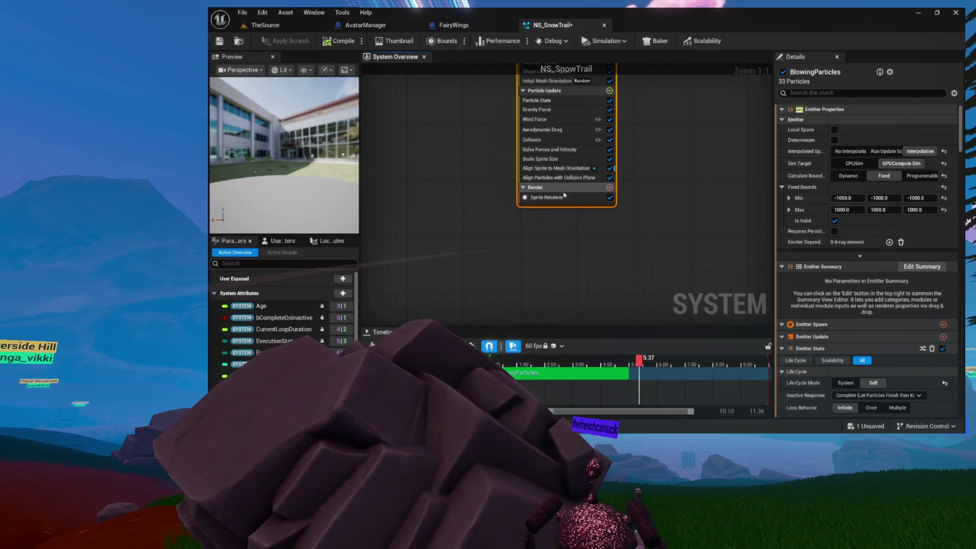
left_click(609, 187)
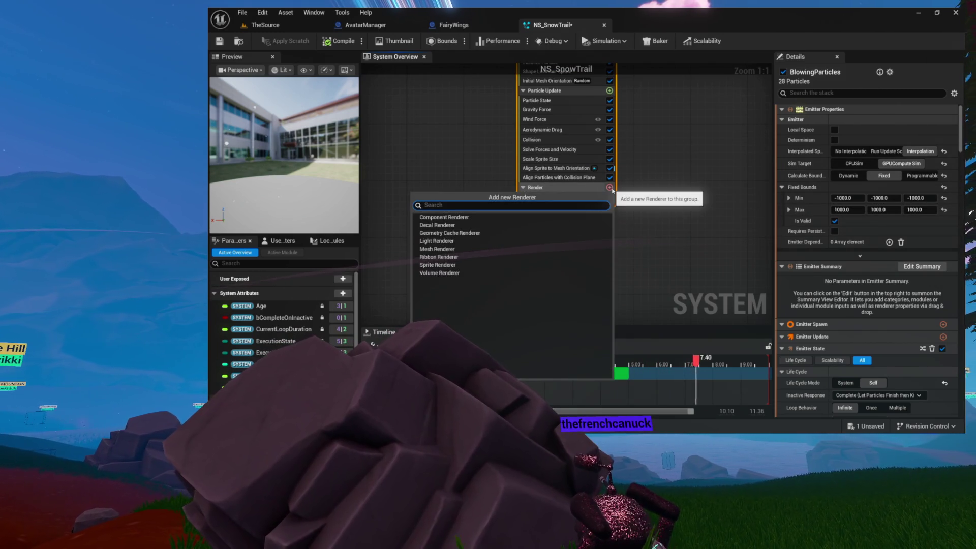
type("mesh")
left_click(530, 218)
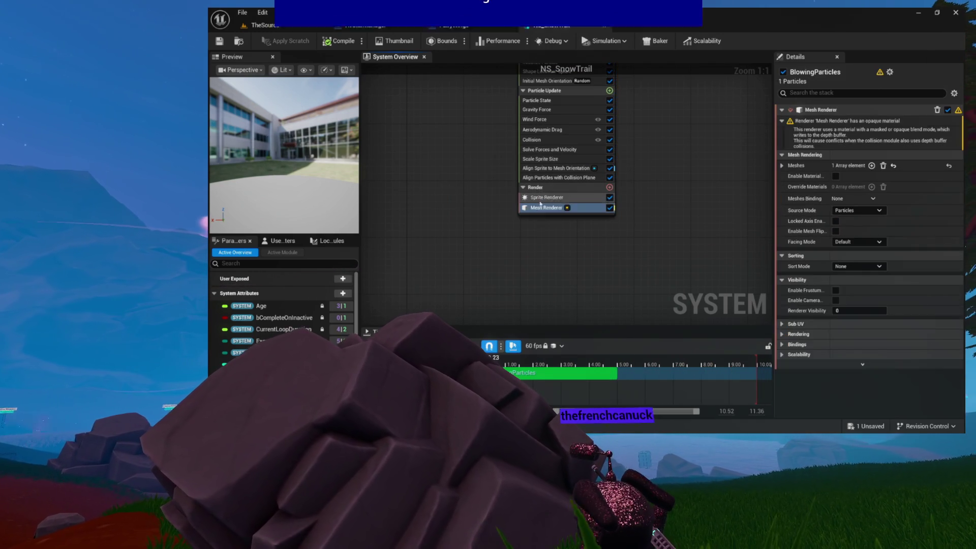
left_click(538, 198)
right_click(542, 198)
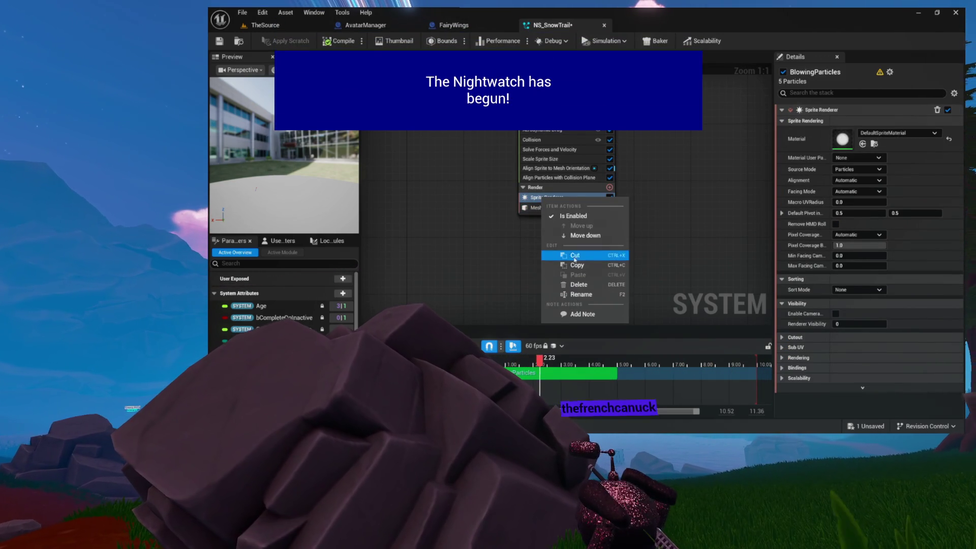
left_click(578, 285)
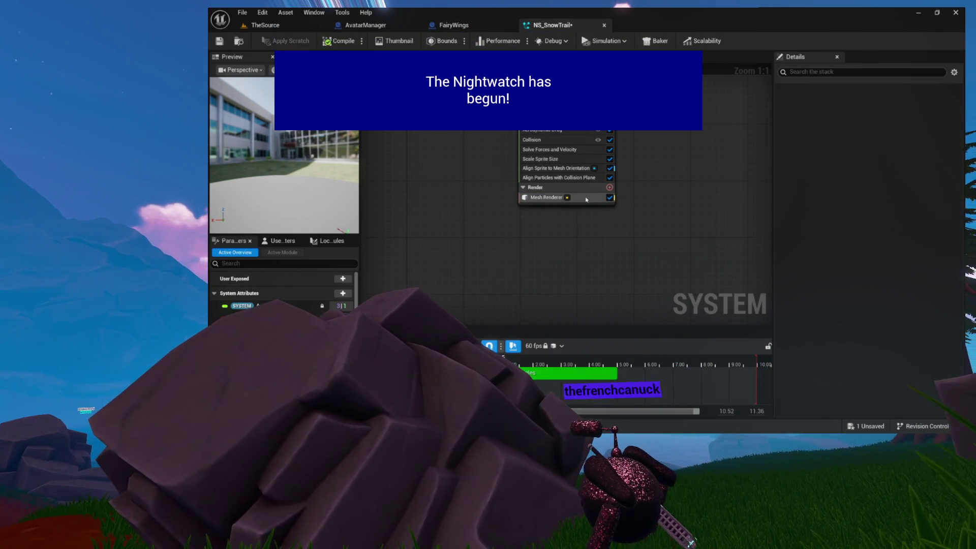
left_click_drag(627, 196, 577, 276)
right_click(587, 192)
left_click(487, 297)
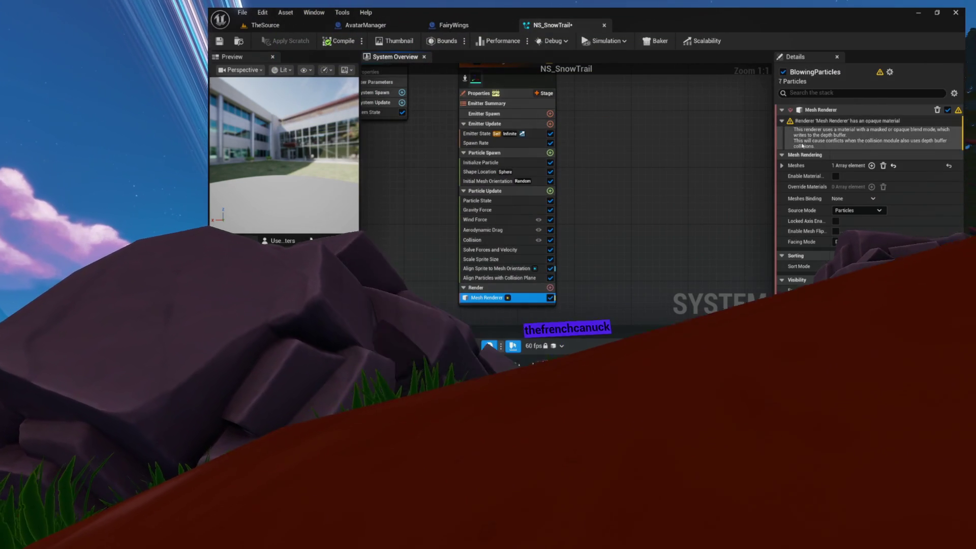
Recompile, enable materials on the Mesh Renderer, and add one expanded Override Materials entry
left_click(822, 166)
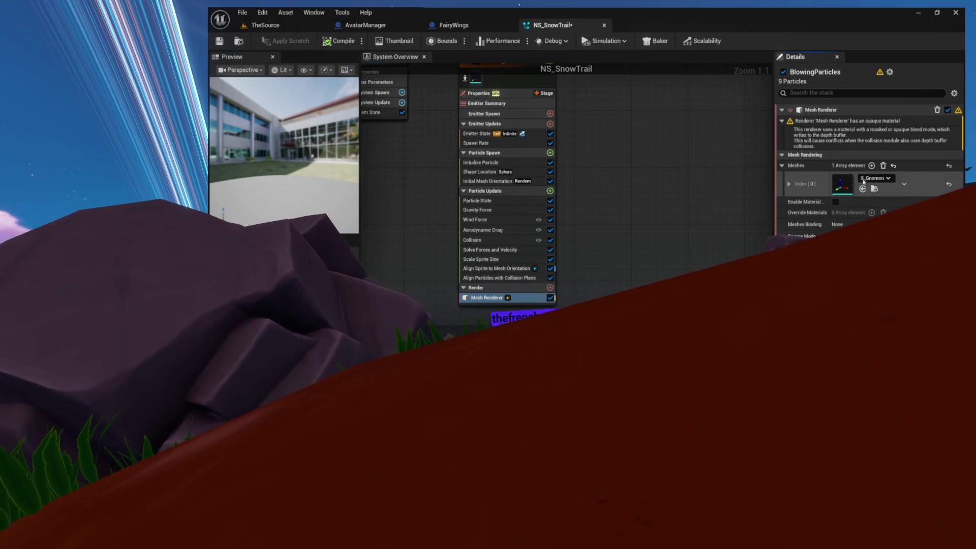
left_click(338, 40)
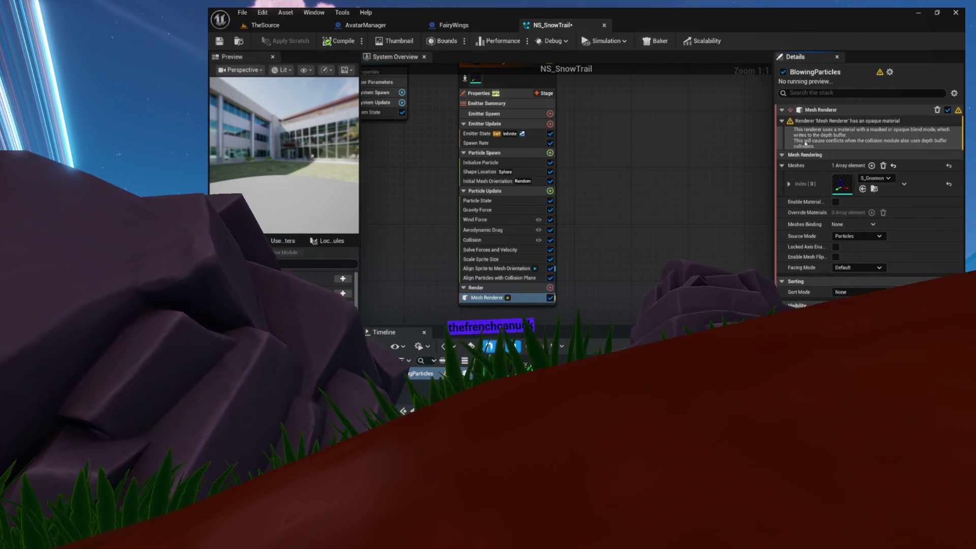
key("Home")
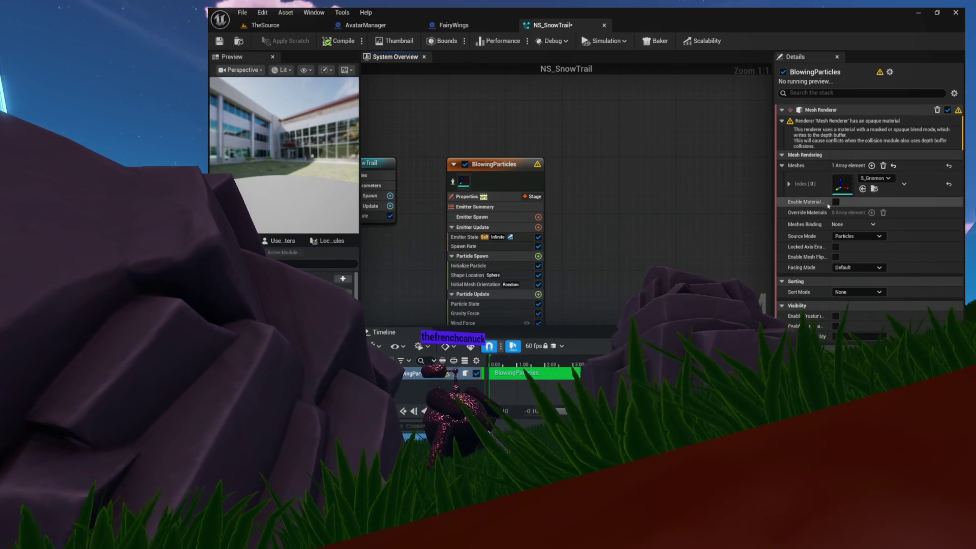
left_click(835, 202)
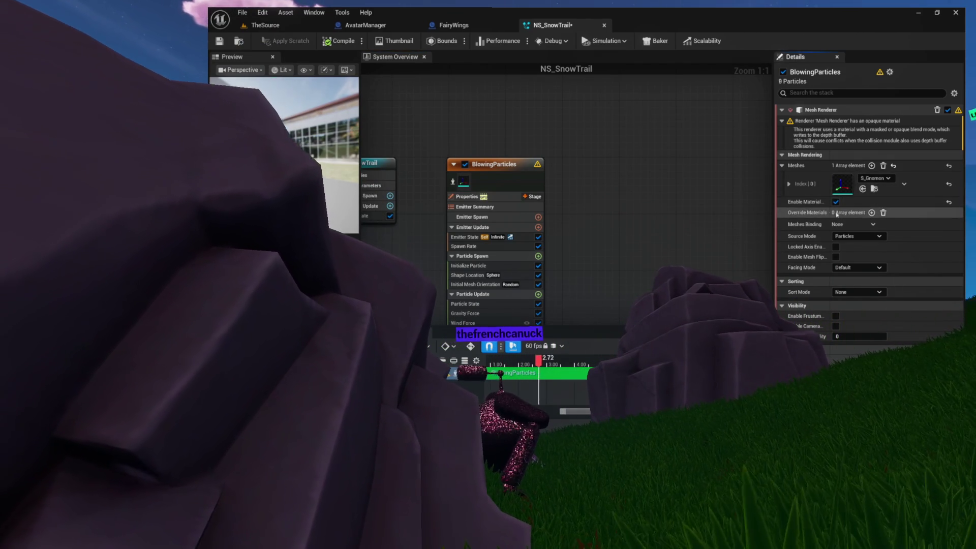
left_click(871, 213)
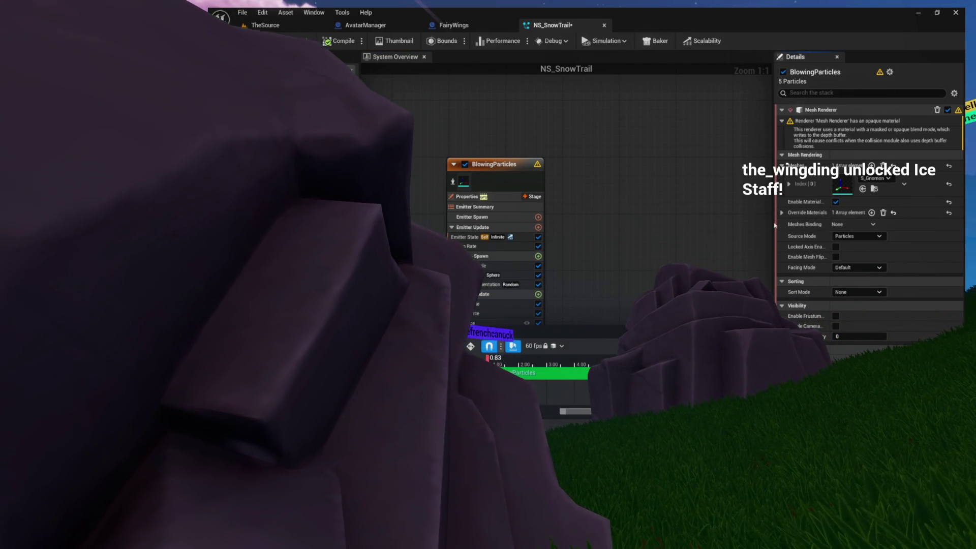
left_click(782, 213)
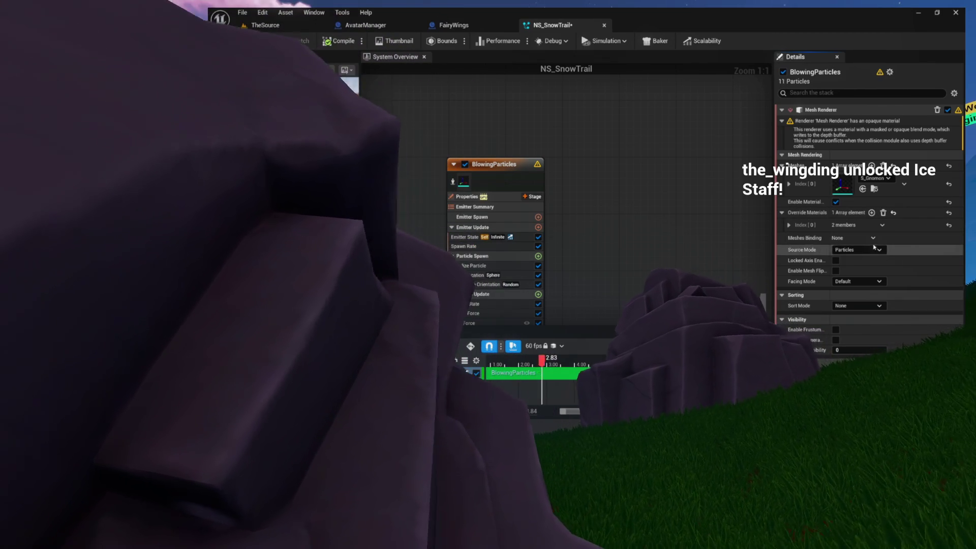
left_click(788, 225)
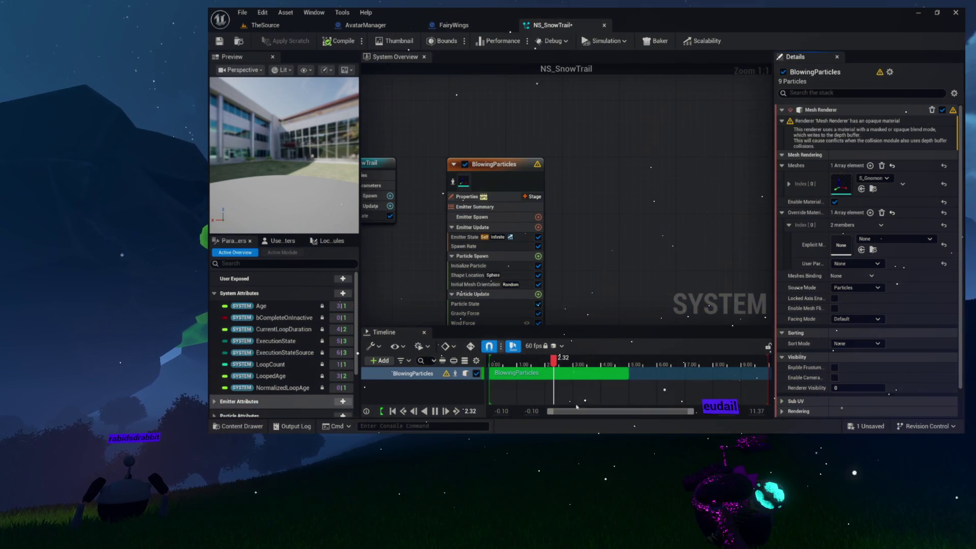
left_click_drag(375, 120, 434, 117)
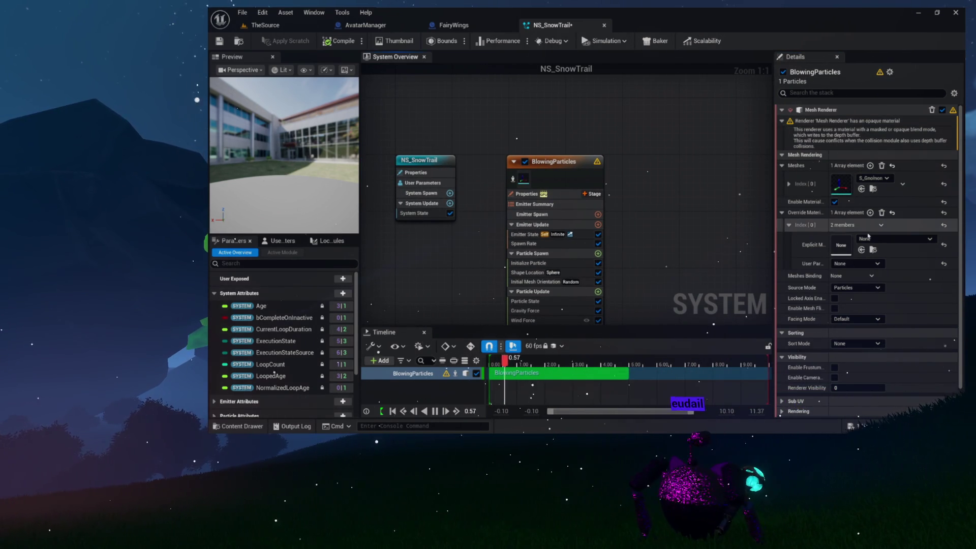
Pick BasicColorMat from the material picker as Override Materials Index [0]'s Explicit Material
left_click(894, 239)
scroll(905, 175, "down", 3)
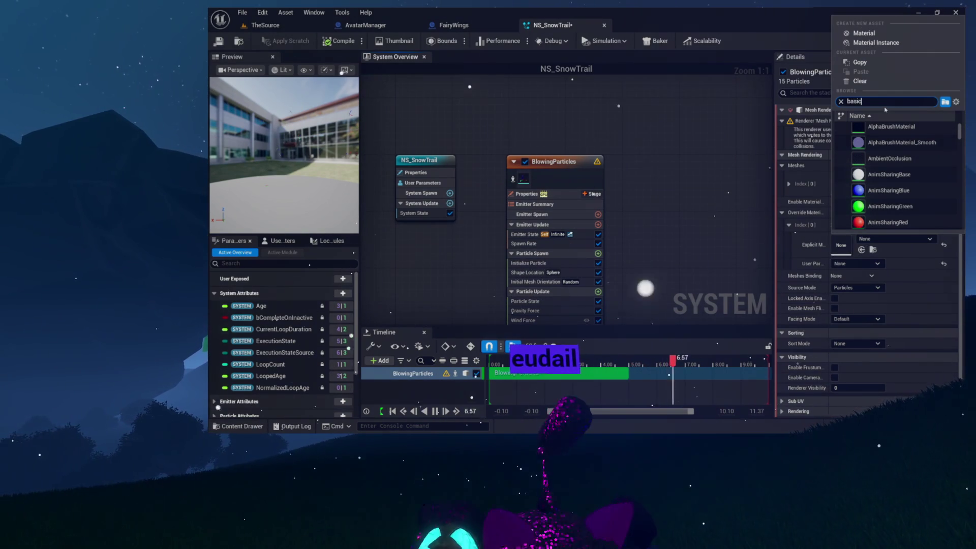
scroll(909, 144, "down", 2)
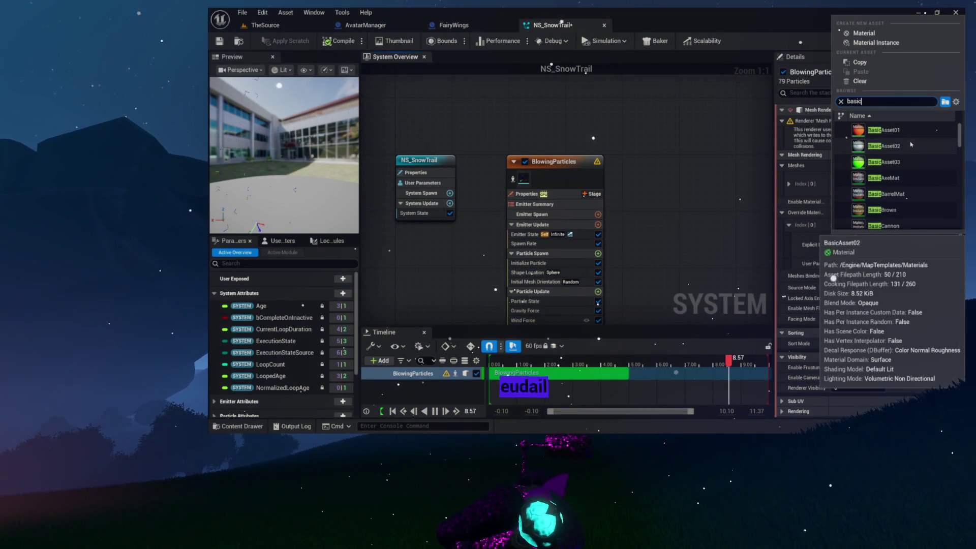
scroll(911, 144, "down", 1)
scroll(911, 144, "down", 5)
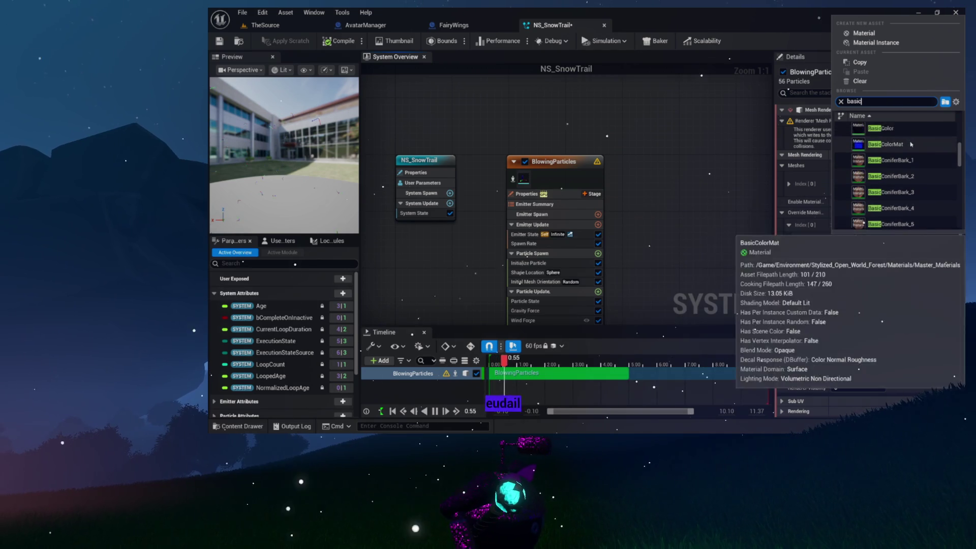
scroll(911, 145, "up", 1)
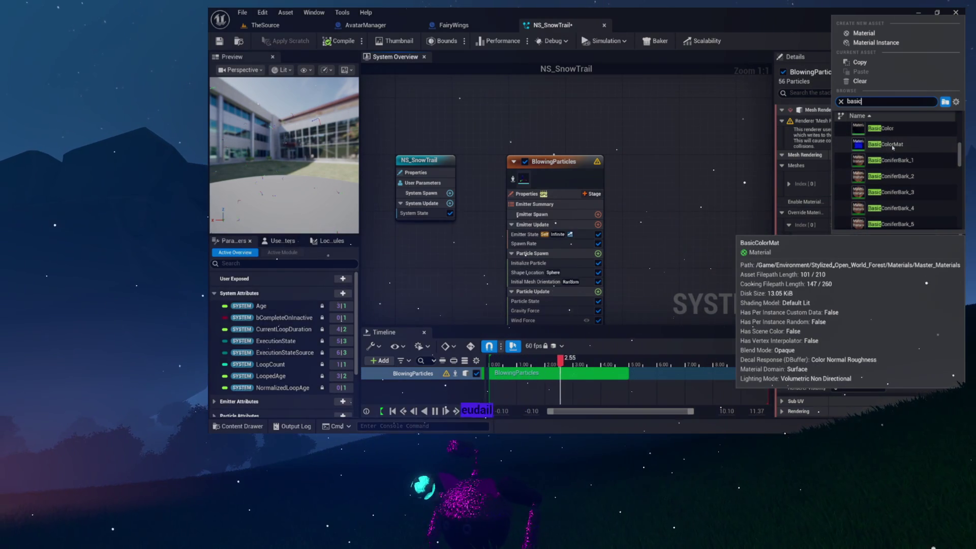
left_click(893, 147)
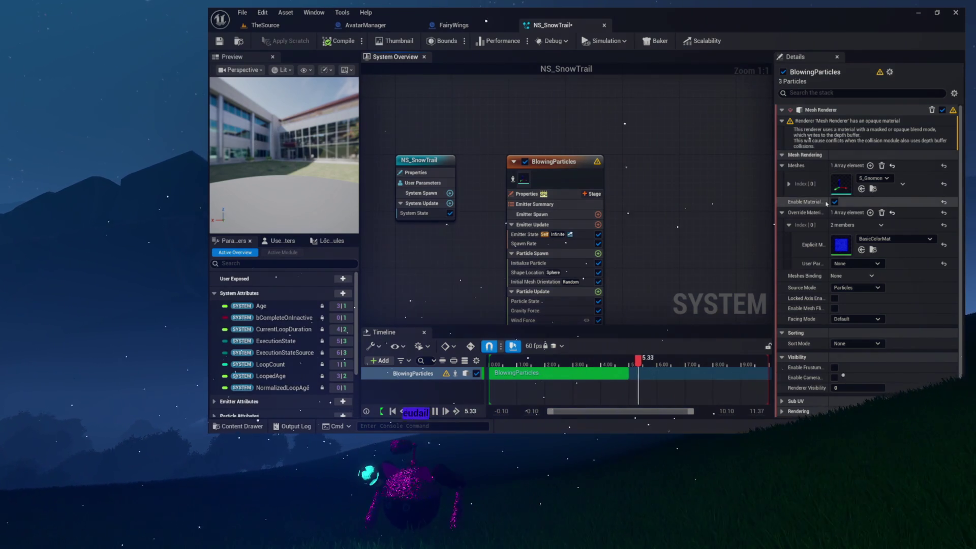
scroll(817, 235, "down", 2)
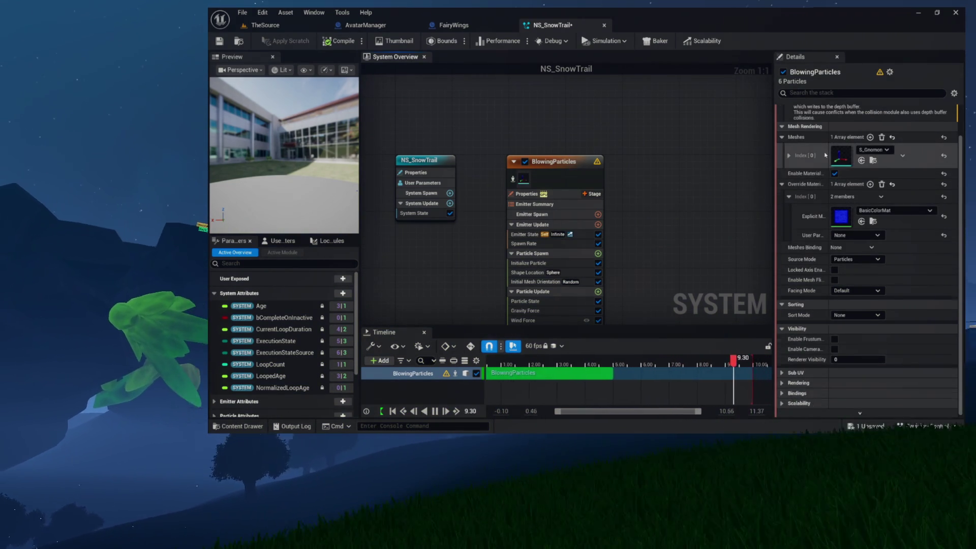
scroll(837, 156, "up", 2)
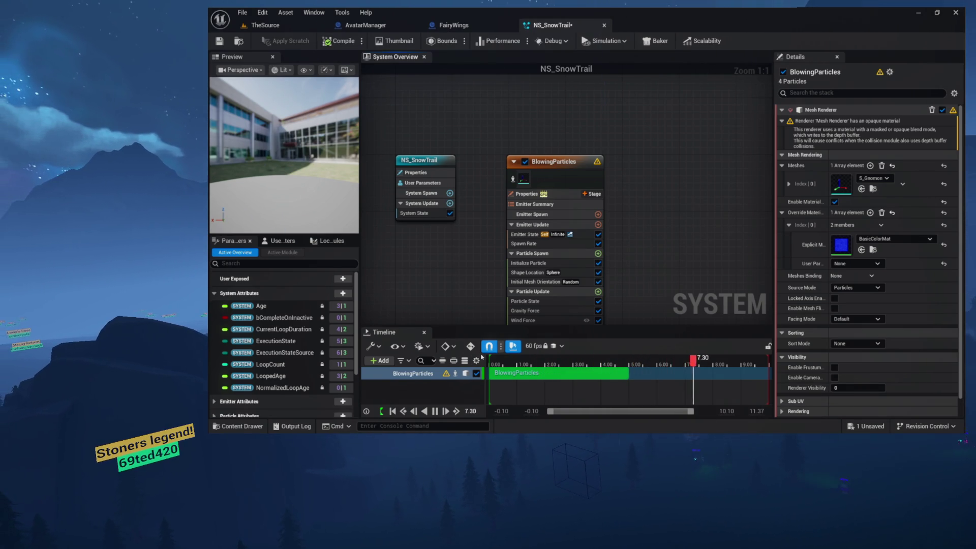
left_click_drag(660, 189, 685, 149)
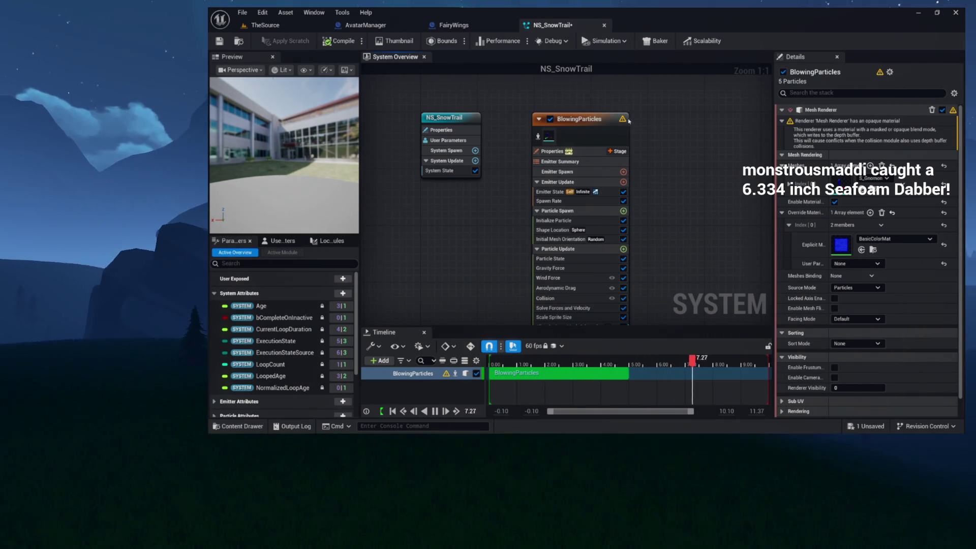
In the BlowingParticles emitter Properties, change Sim Target from GPU to CPUSim
scroll(647, 145, "down", 1)
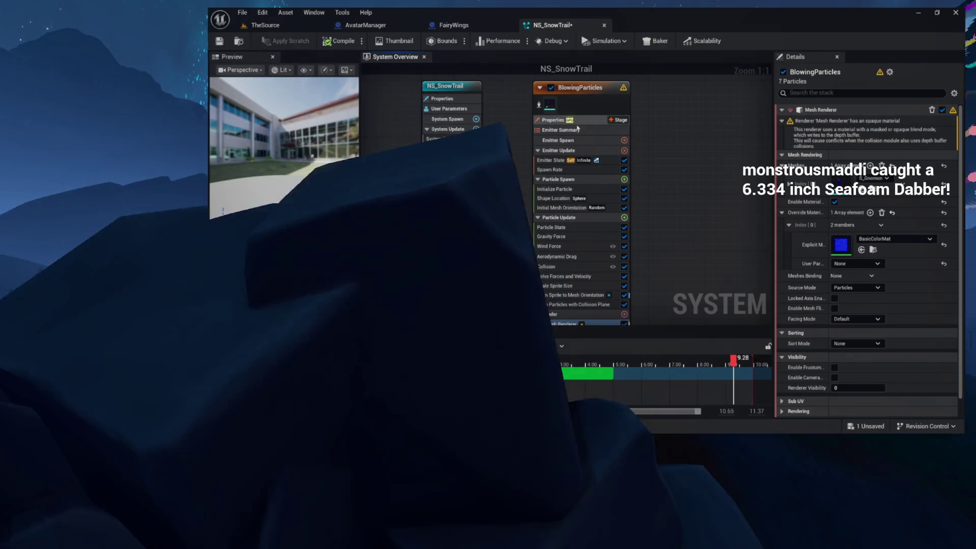
left_click(575, 121)
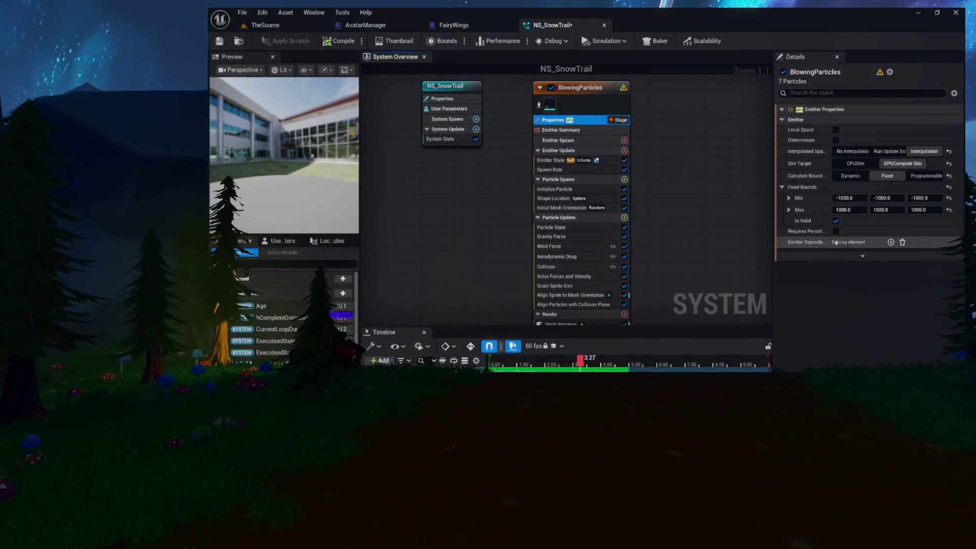
left_click(856, 163)
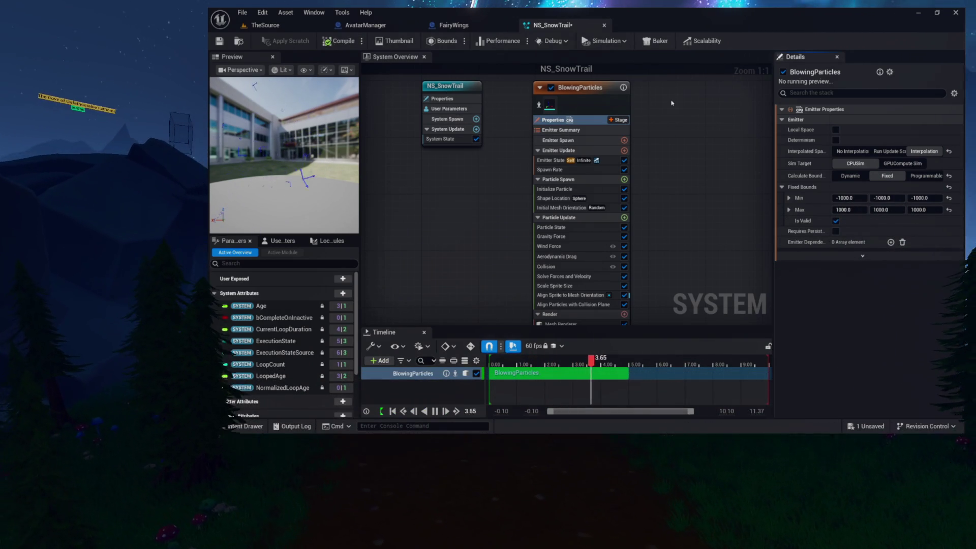
scroll(681, 147, "down", 3)
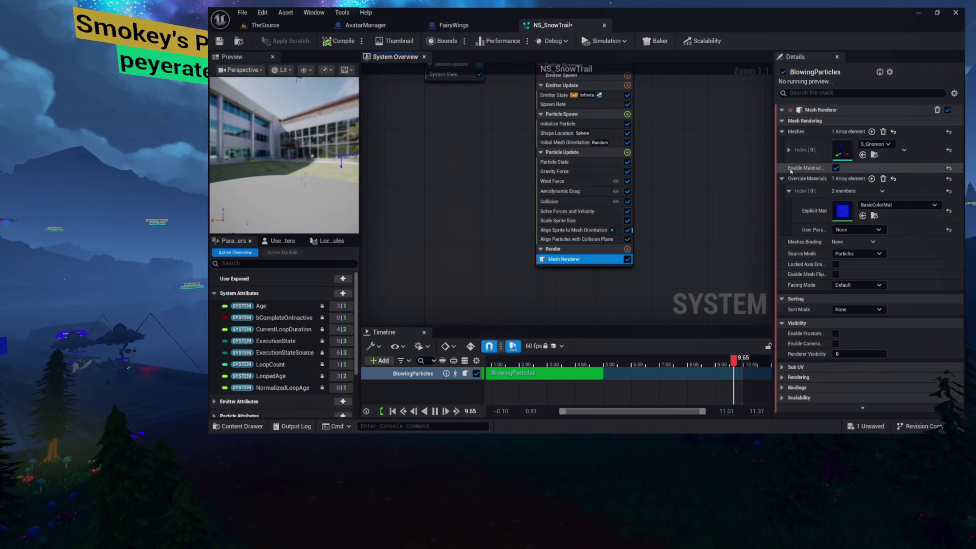
scroll(687, 210, "up", 3)
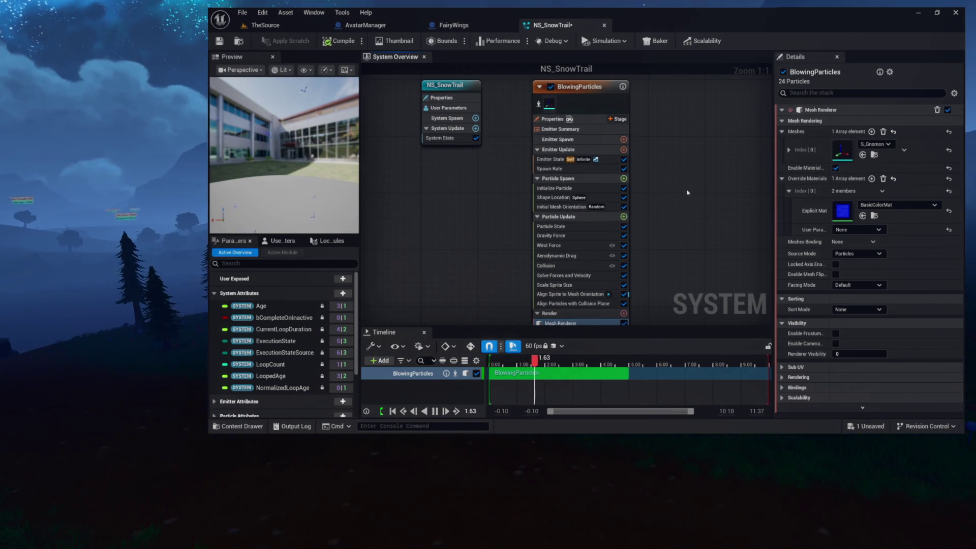
scroll(660, 189, "up", 1)
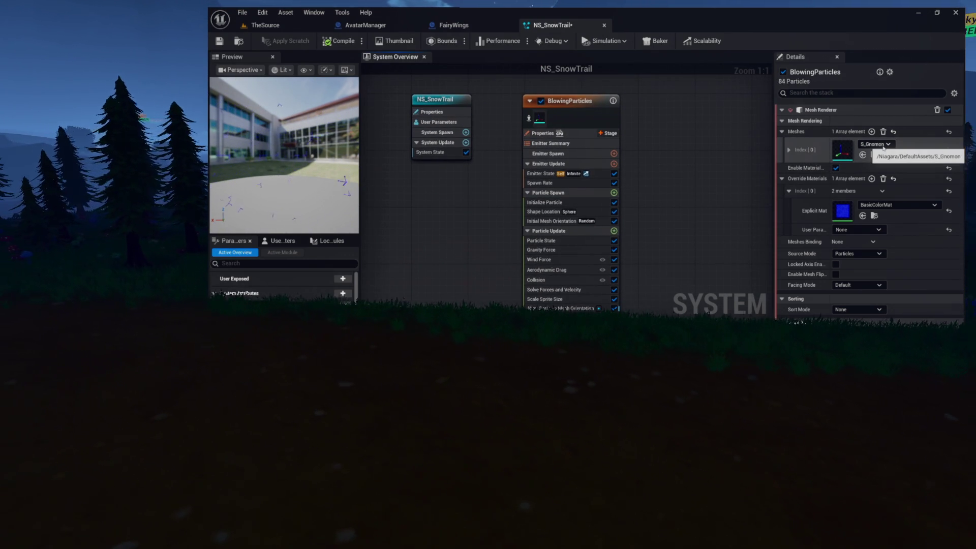
Search 'snow' to swap the S_Gnomon particle mesh for Snowflake_Single, then browse to its folder
left_click(873, 144)
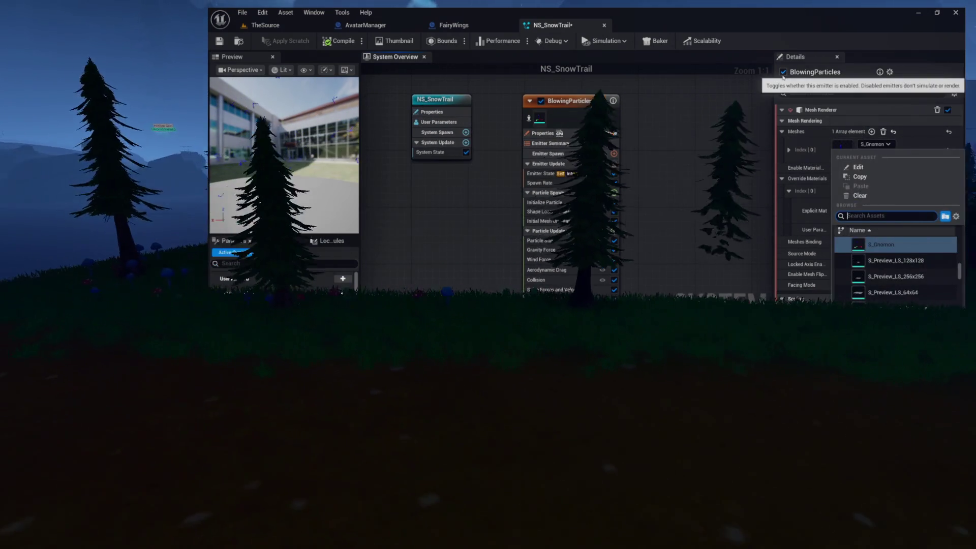
type("snow")
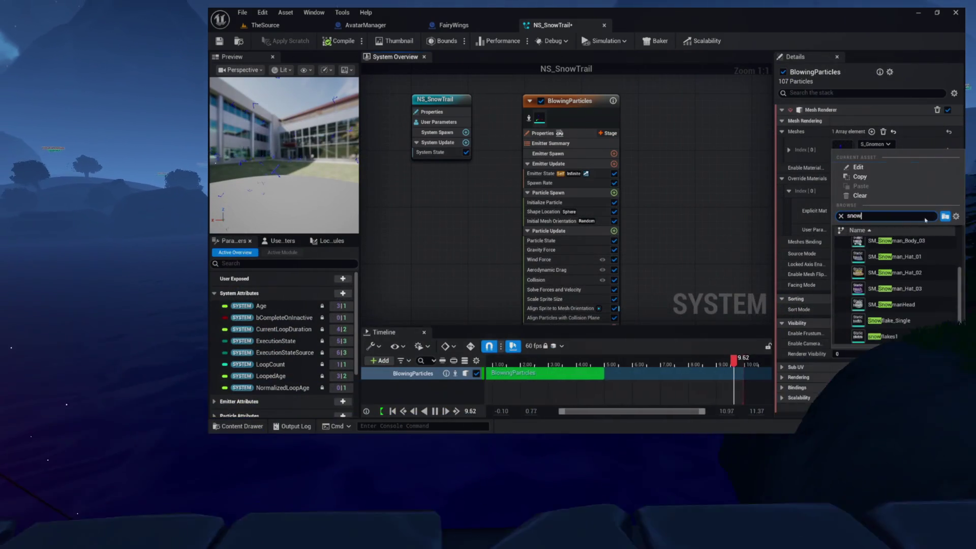
left_click(892, 322)
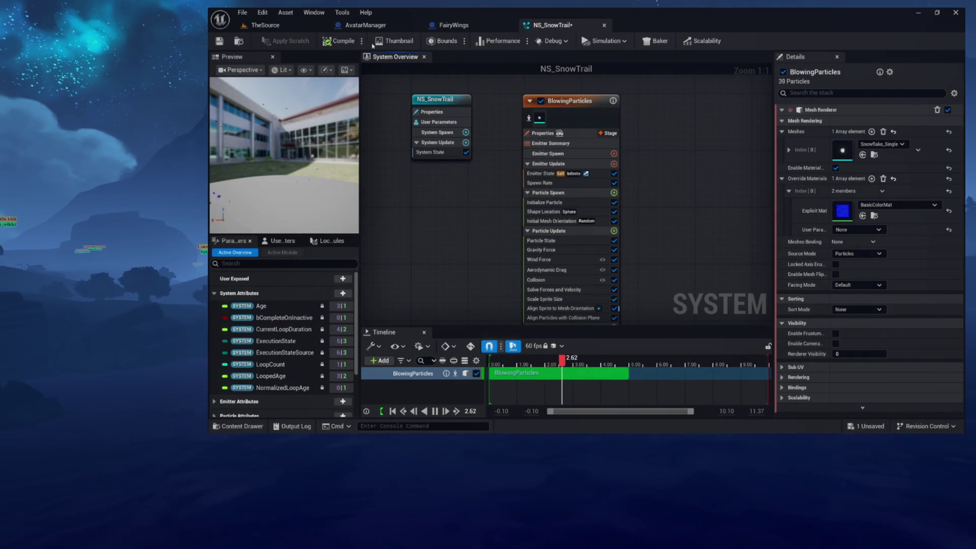
left_click(890, 206)
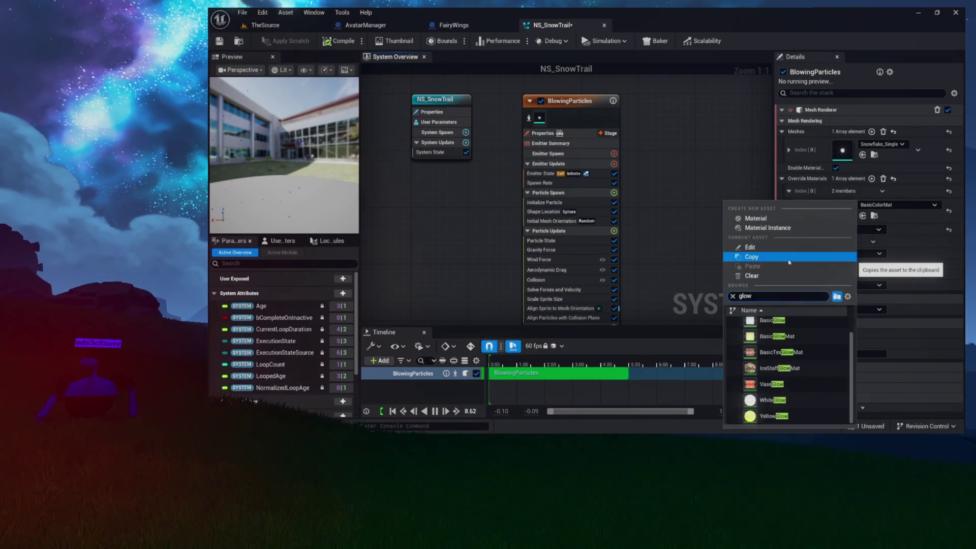
left_click(873, 154)
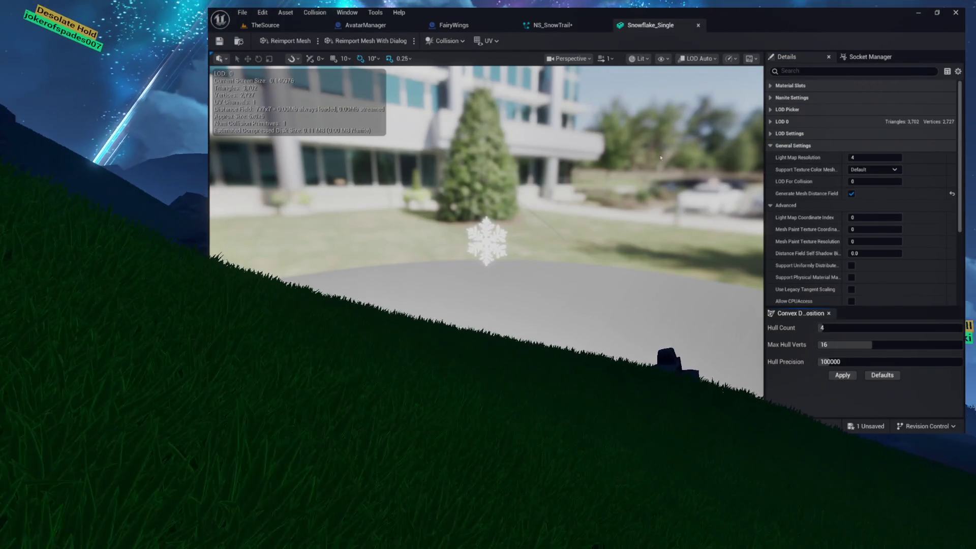
Check Snowflake_Single's material slots, then return to NS_SnowTrail and save the system
left_click(775, 86)
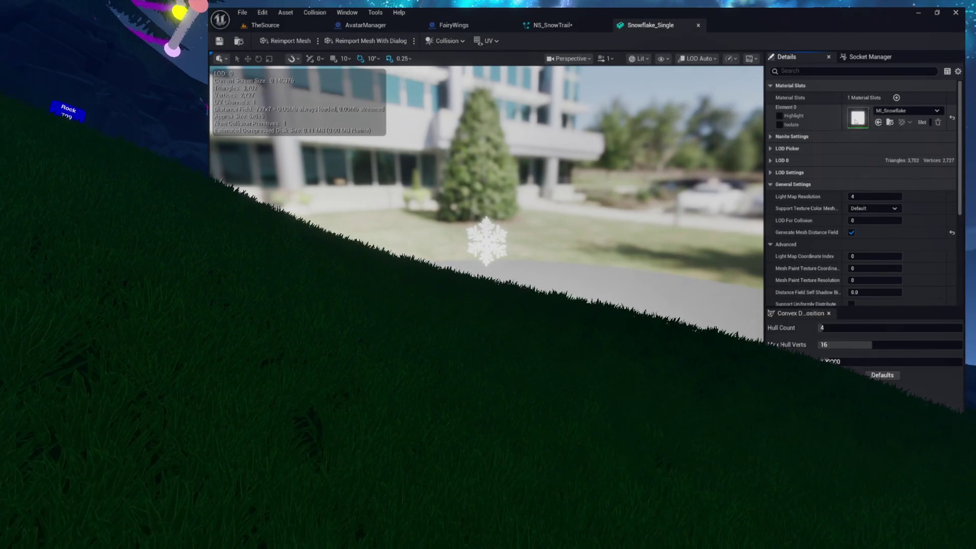
key("ctrl+space")
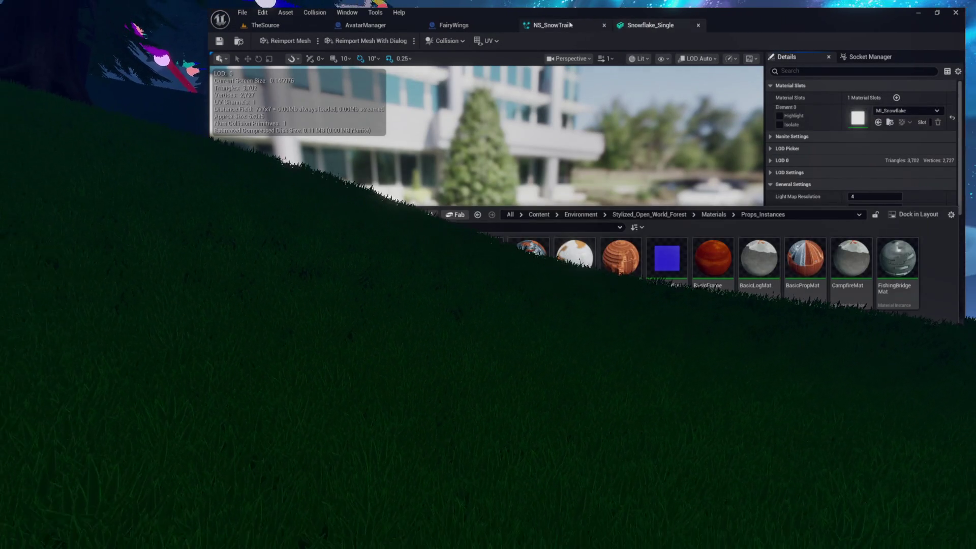
left_click(578, 25)
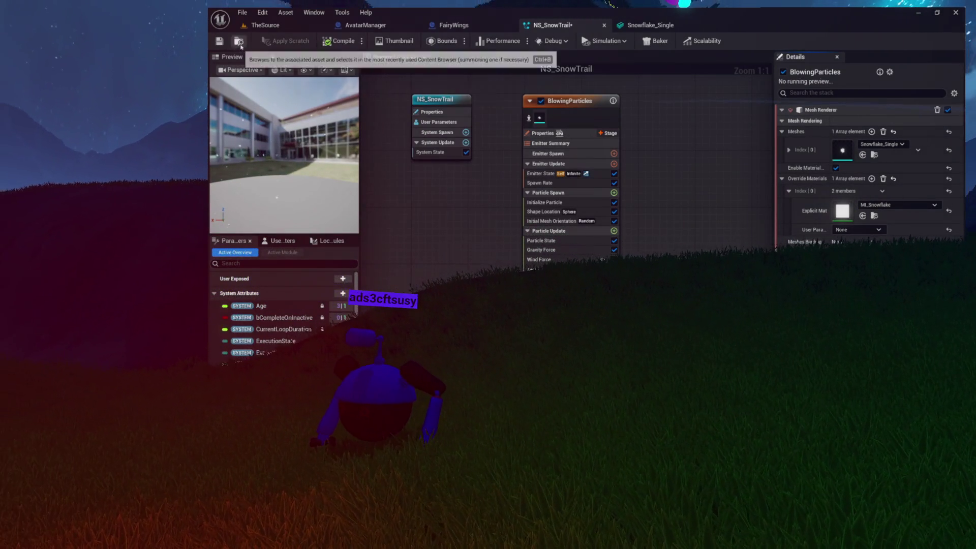
left_click(219, 42)
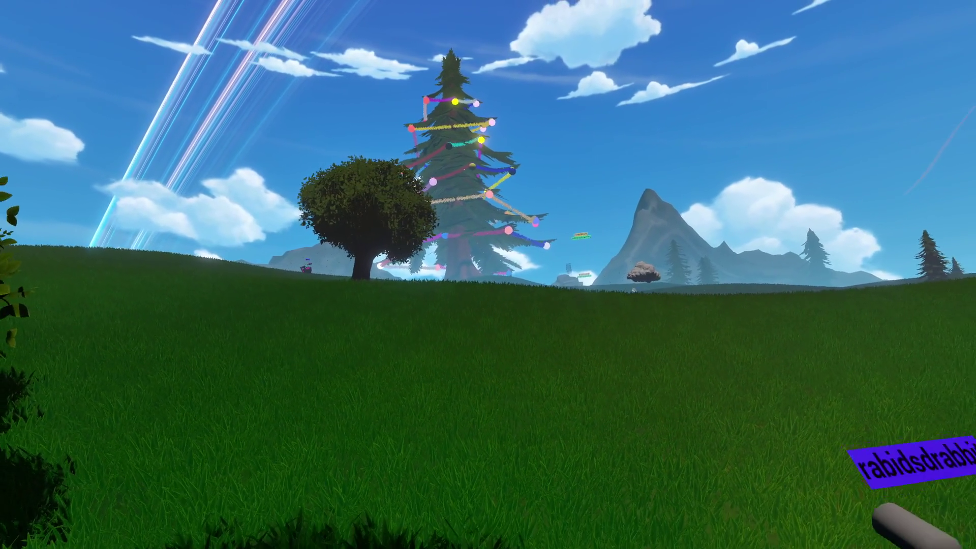
Walk the character away from the Christmas tree across the meadow to the red dirt path
key("w")
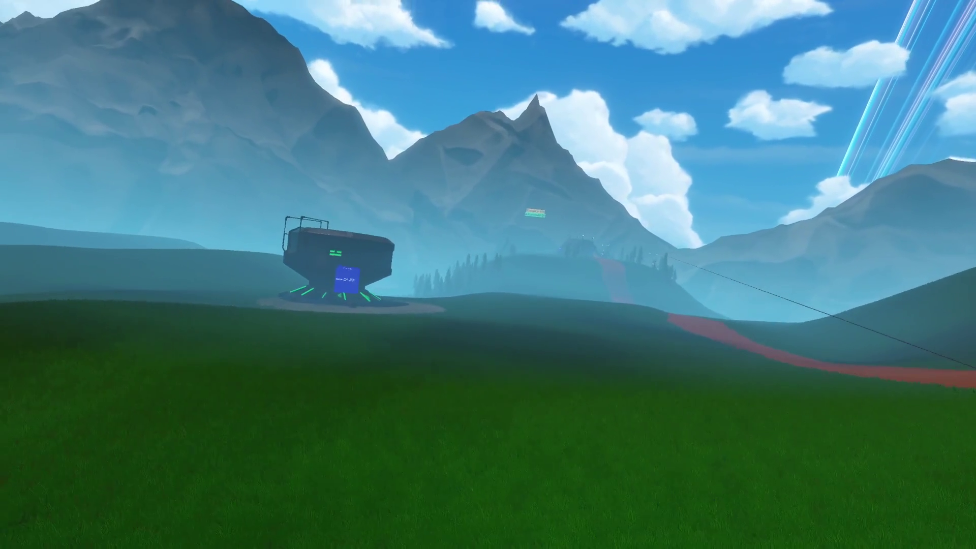
key("d")
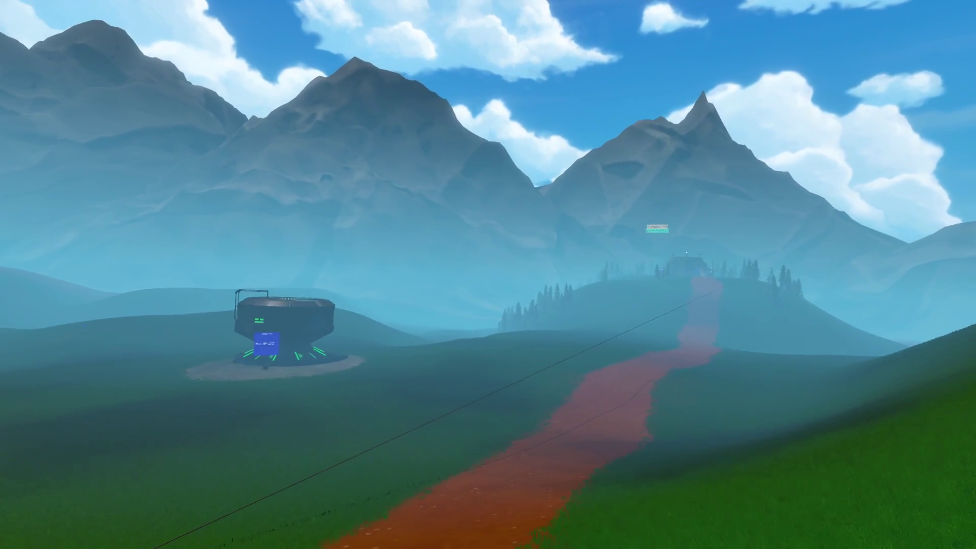
key("d")
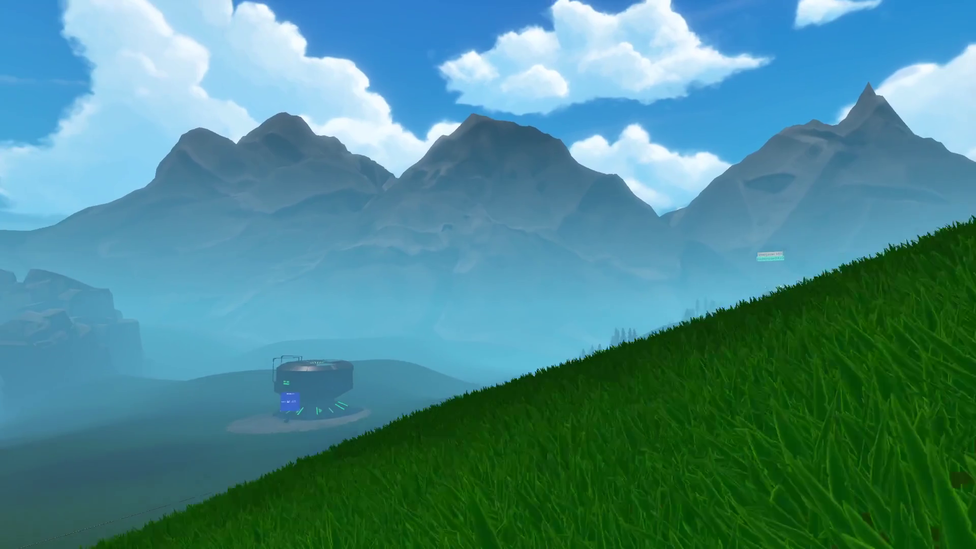
Climb the grassy slope past the overhanging branch, following the passing vehicle along the hillside
key("w")
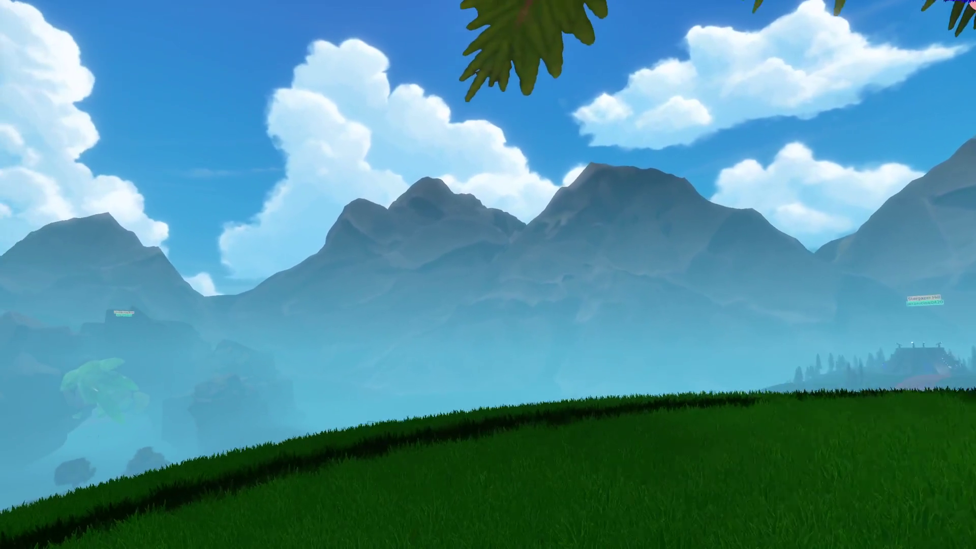
key("w")
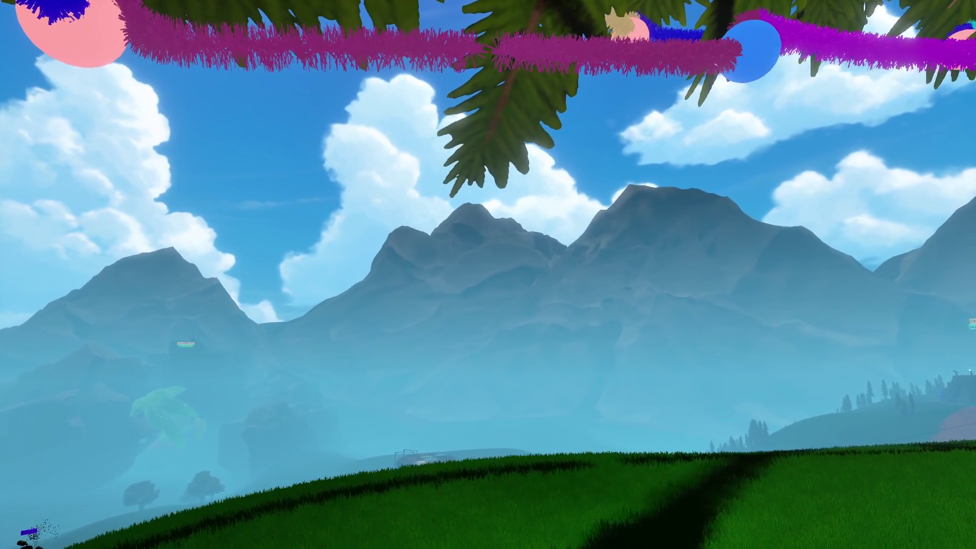
key("w")
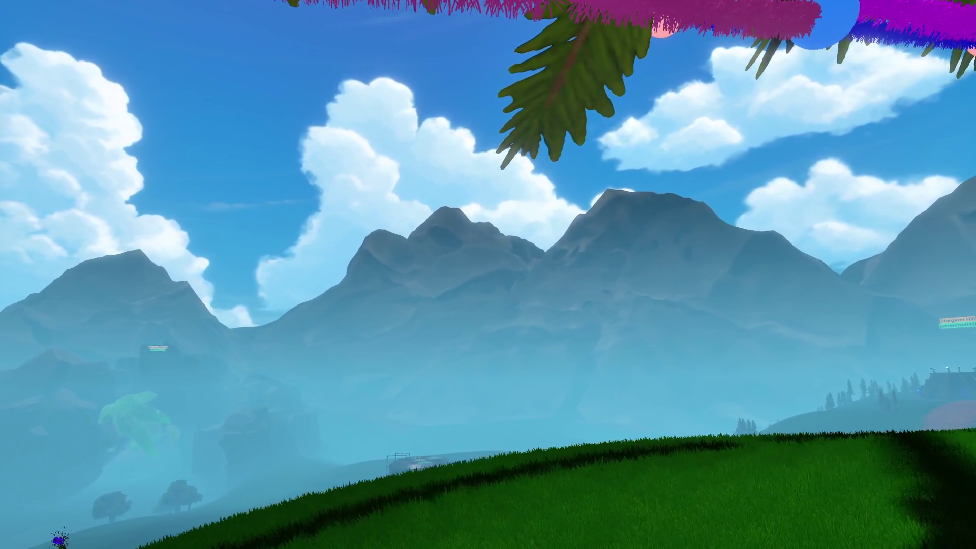
key("w")
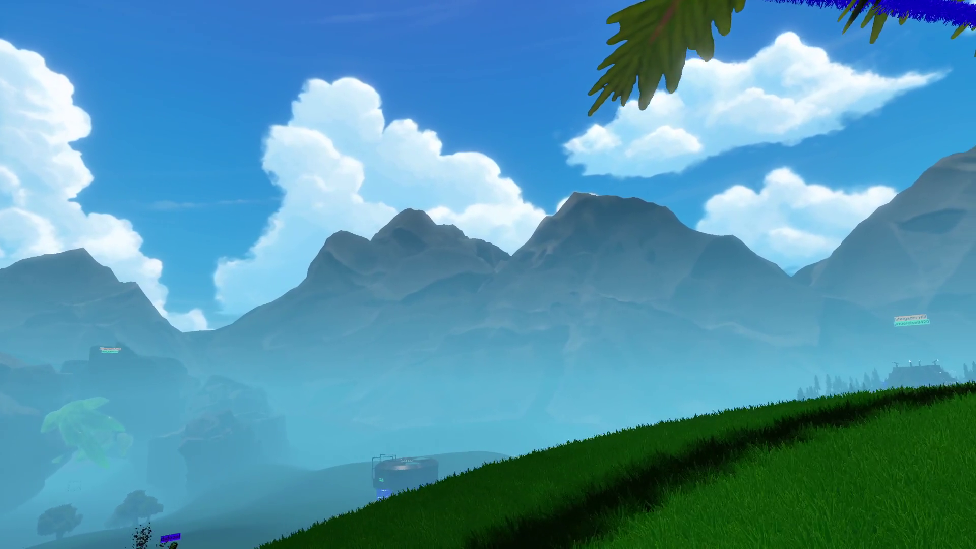
key("w")
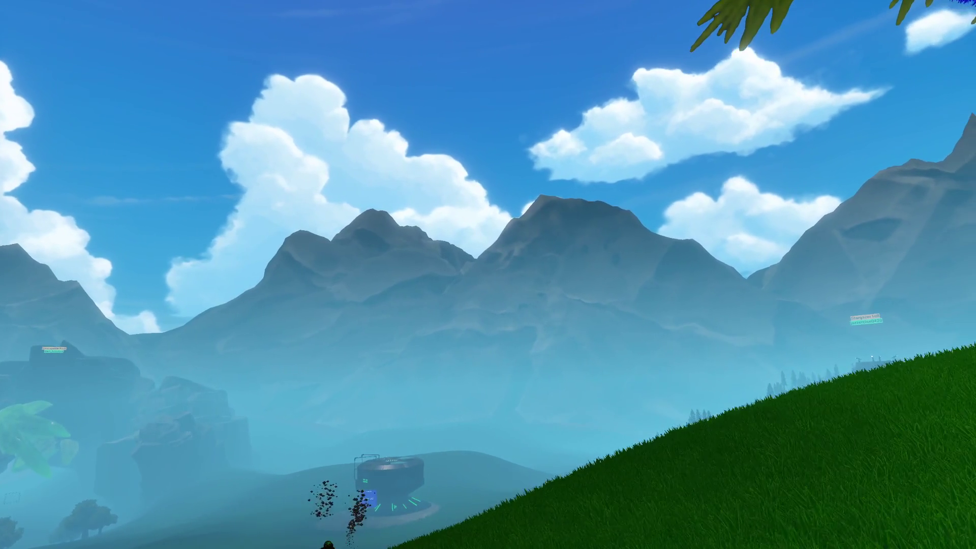
key("w")
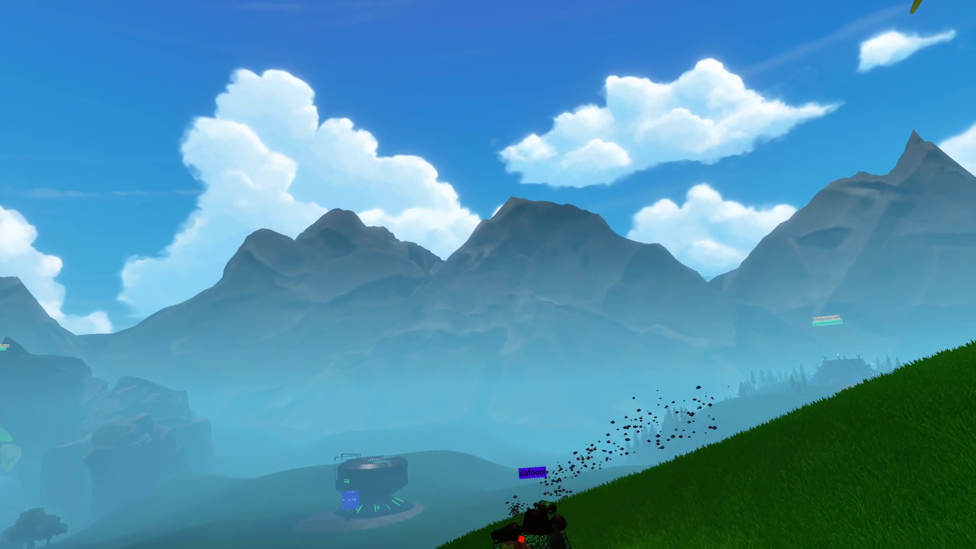
key("w")
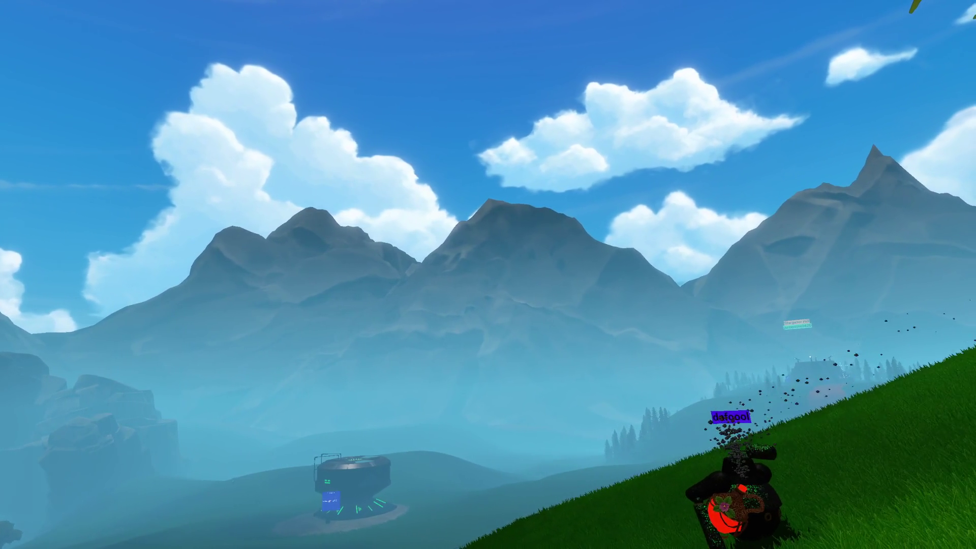
key("w")
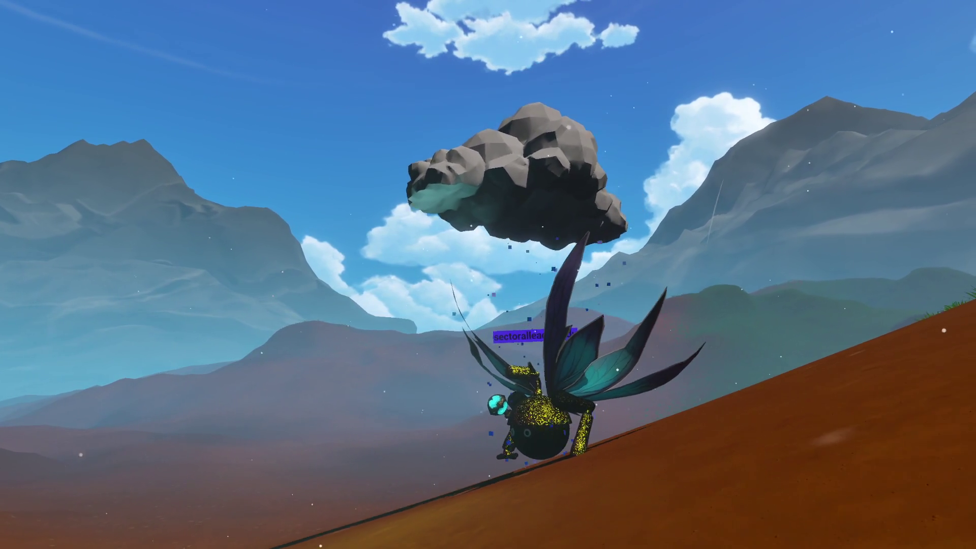
Run up the dirt slope over the crest, swing left across the grass, then descend toward Stormy Falls
key("w")
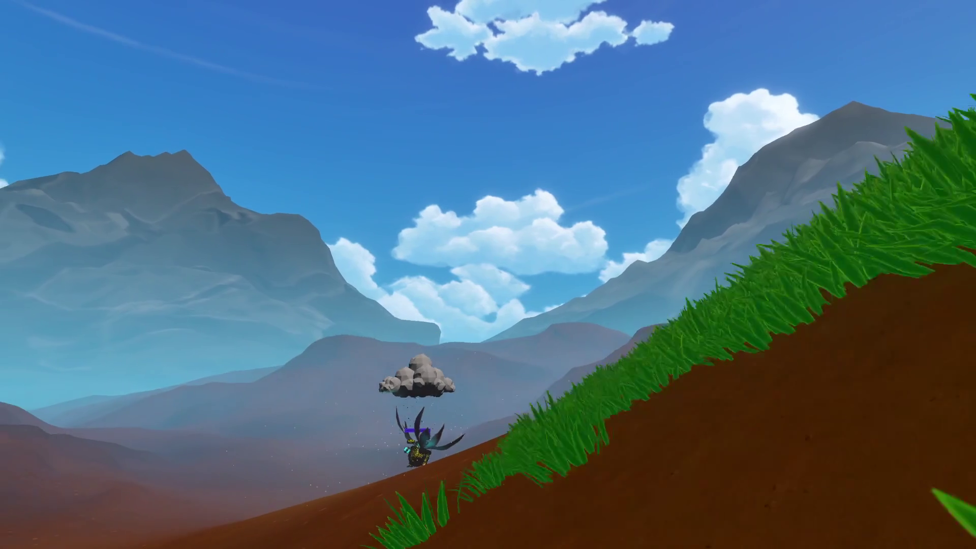
key("w")
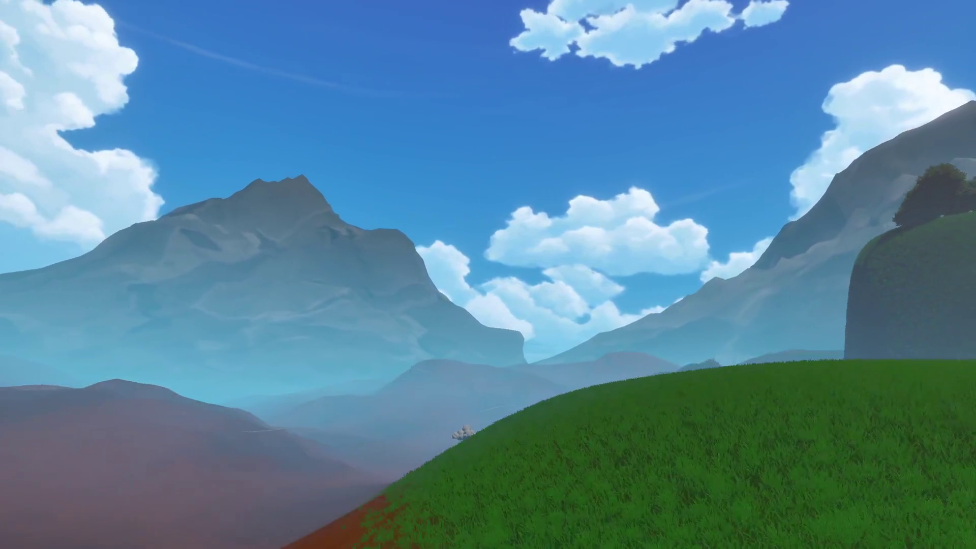
key("w")
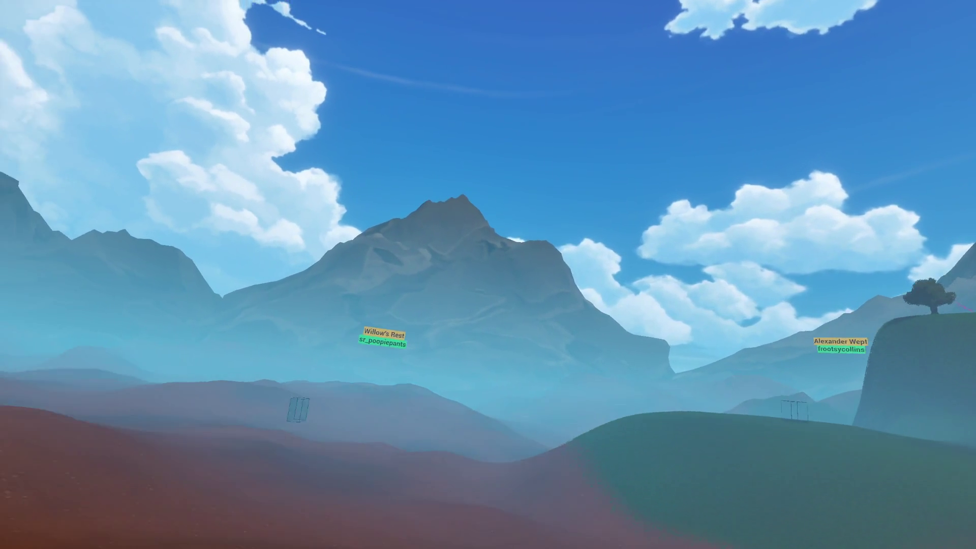
key("w")
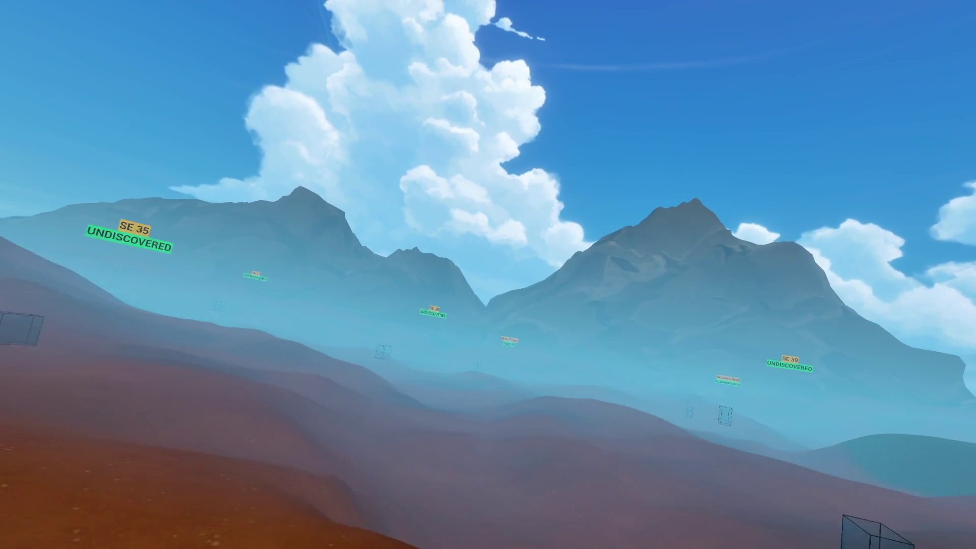
key("w")
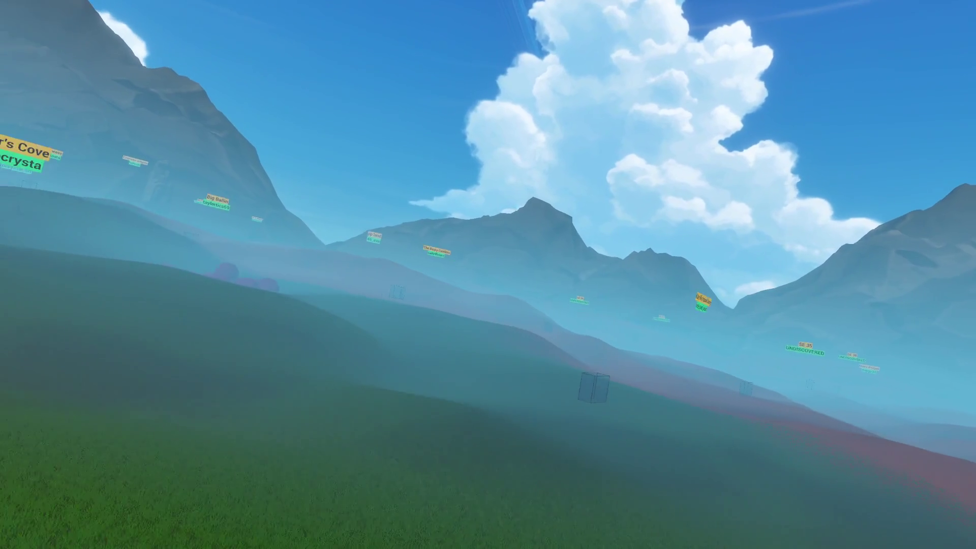
key("w")
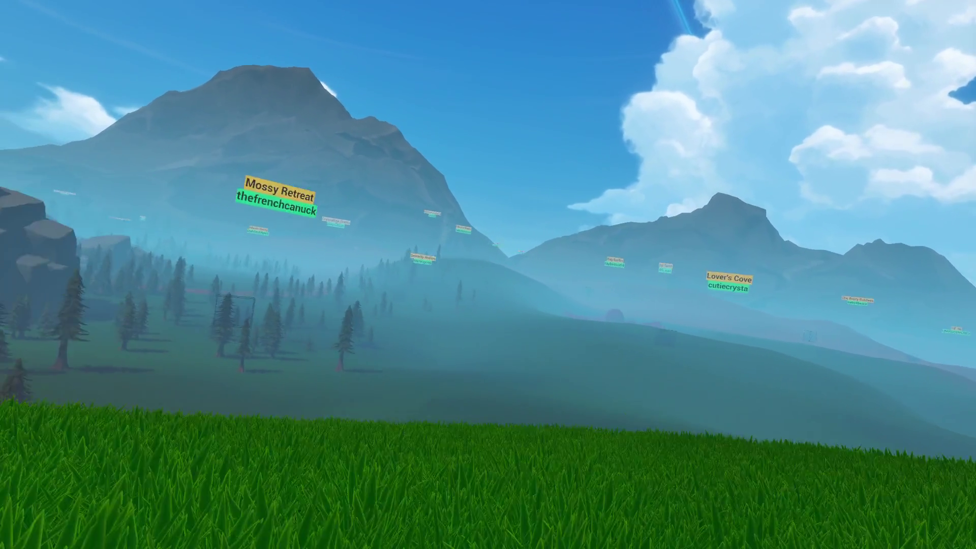
key("w")
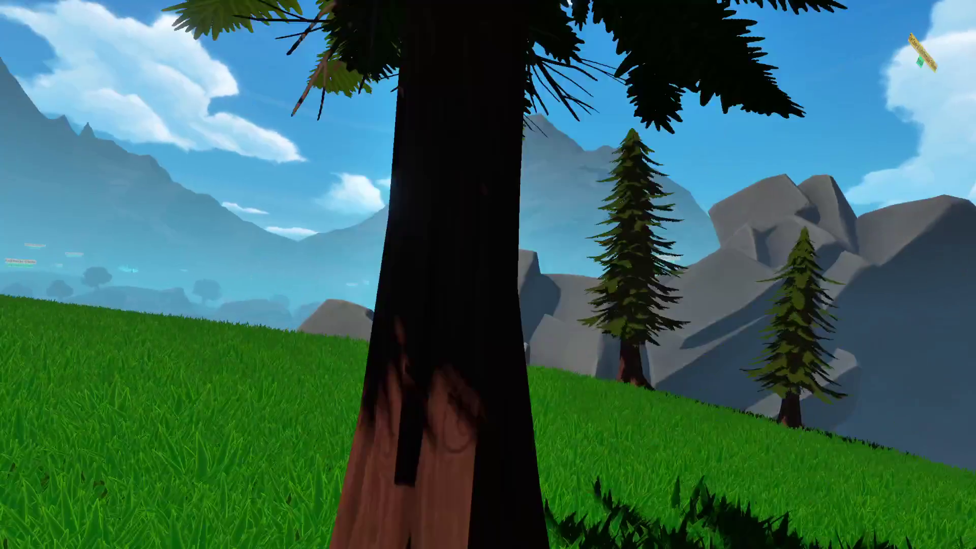
key("w")
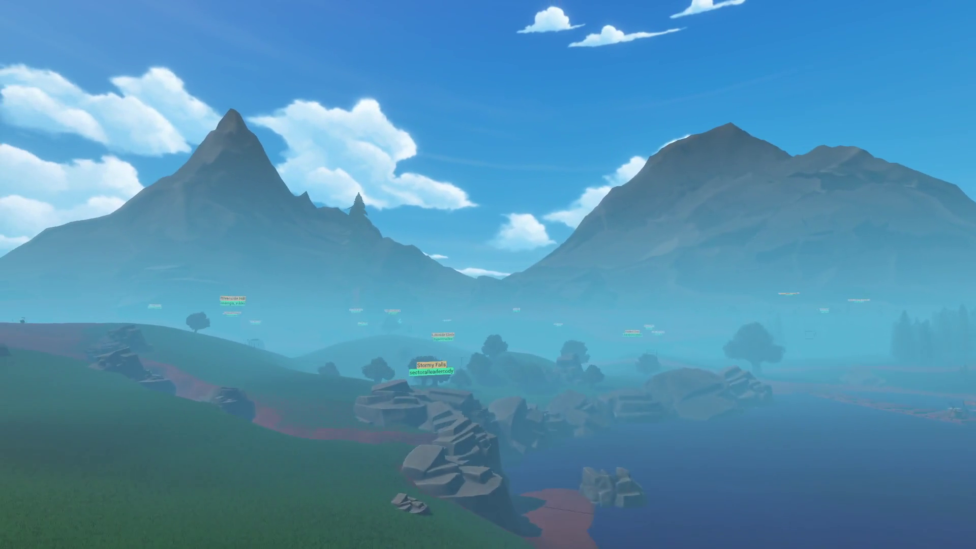
key("w")
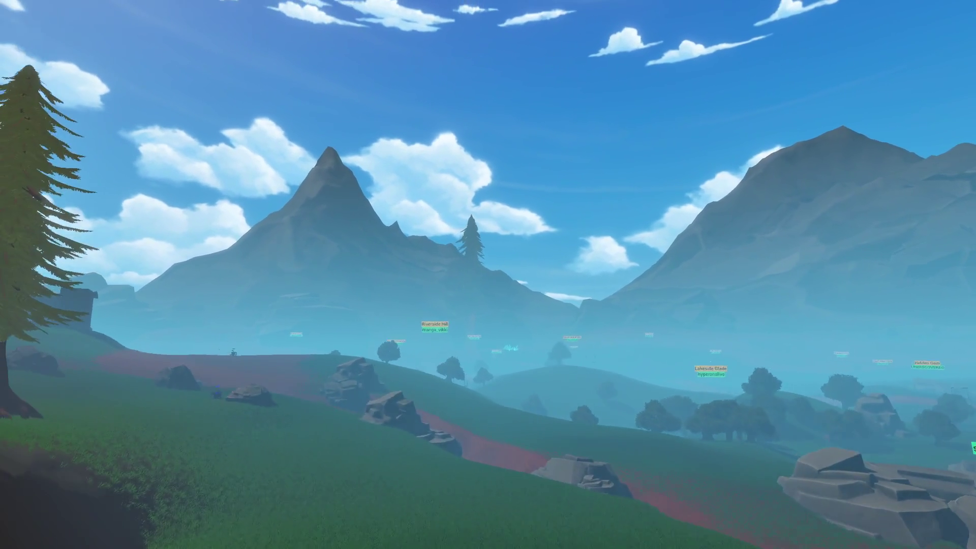
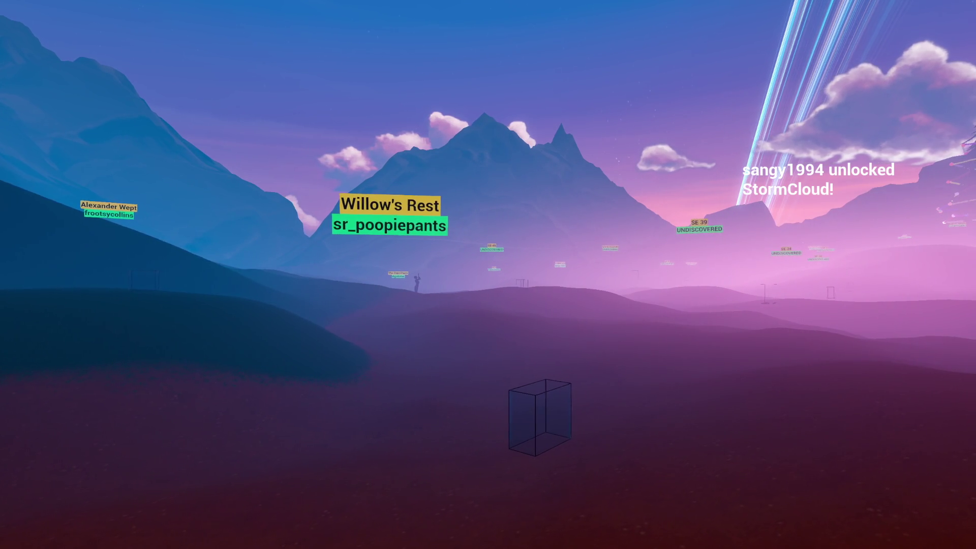
Fly forward past the SE 35 and Lover's Cove plots, through the rock cliff, out over the lake
key("w")
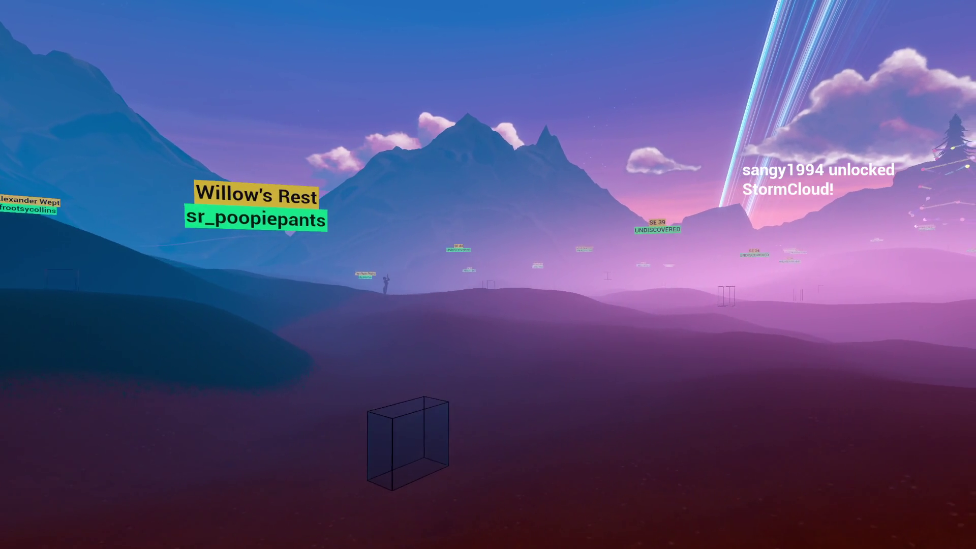
key("w")
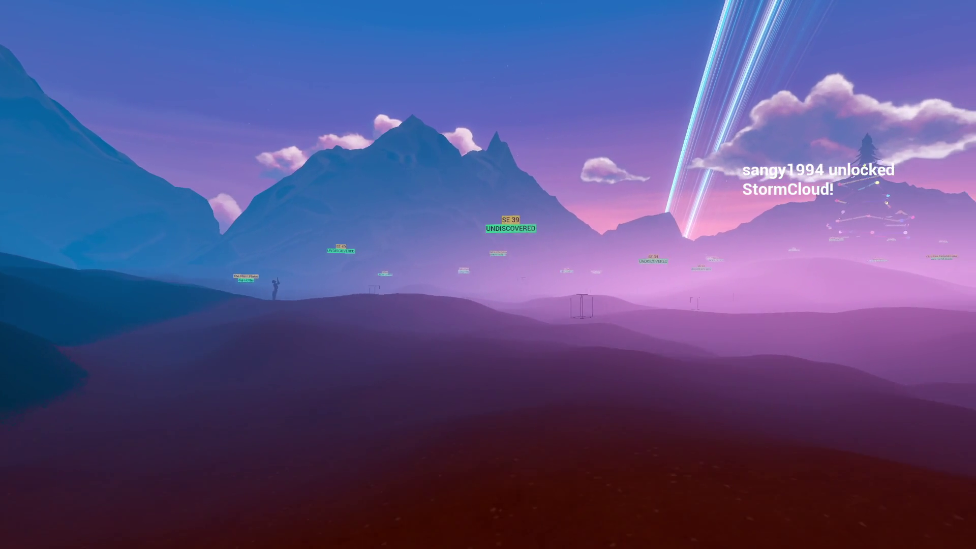
key("w")
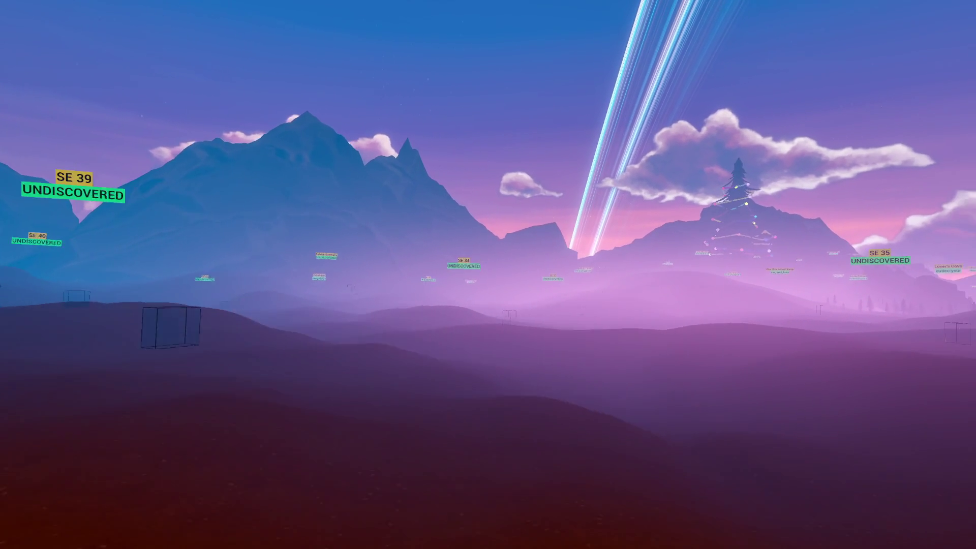
key("w")
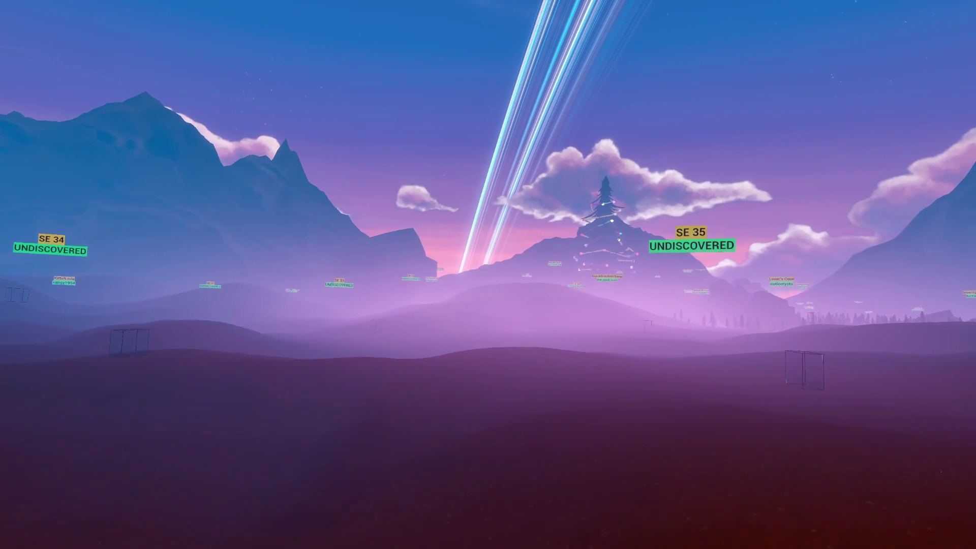
key("w")
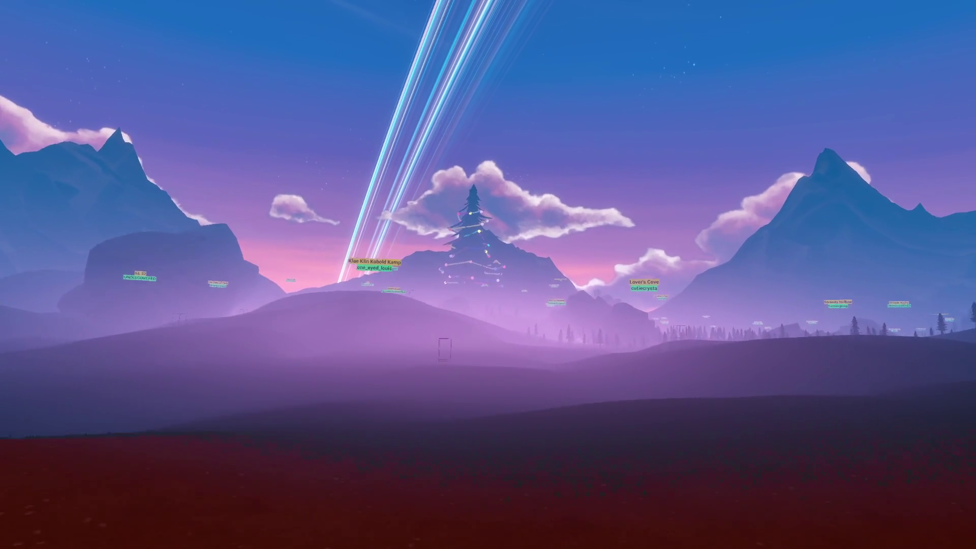
key("w")
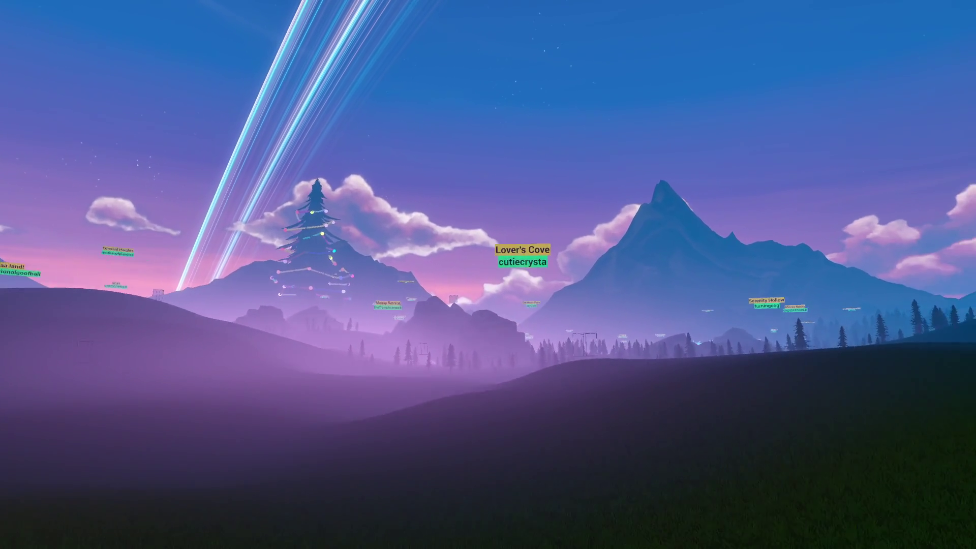
key("w")
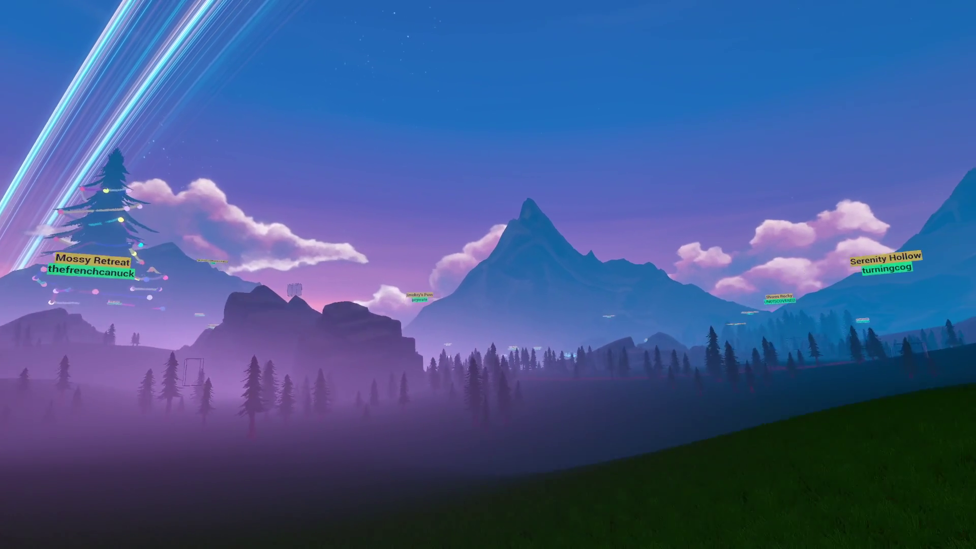
key("w")
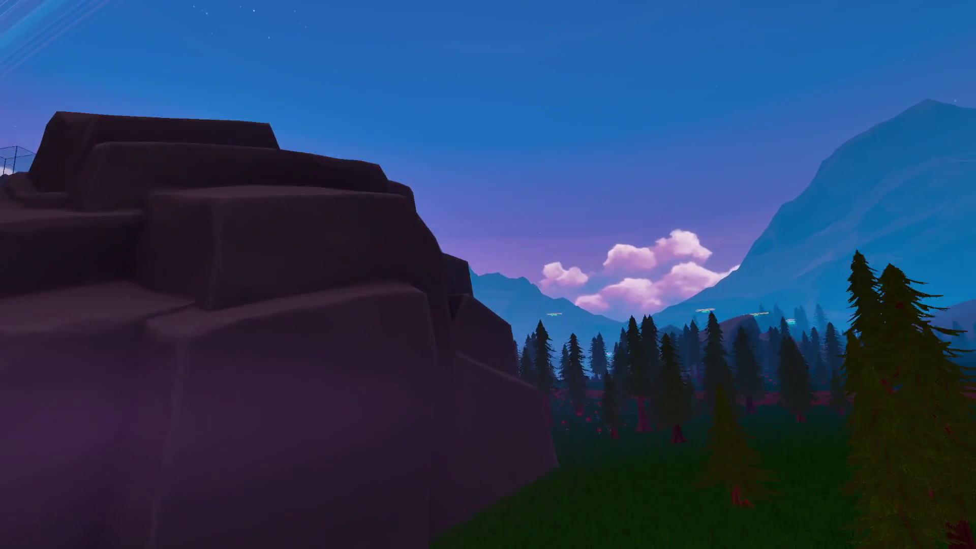
key("w")
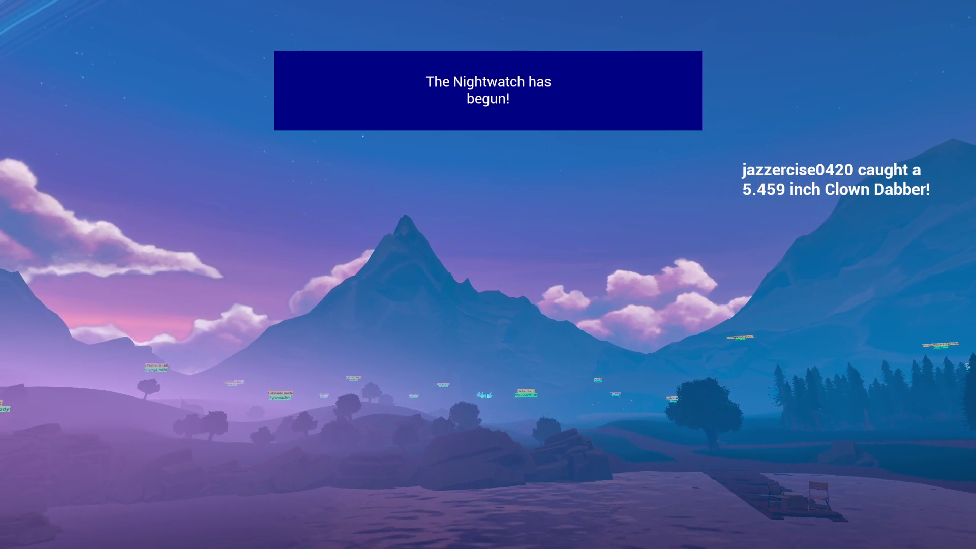
Turn left across the lake past the light beams to approach the decorated tree on the hill
key("a")
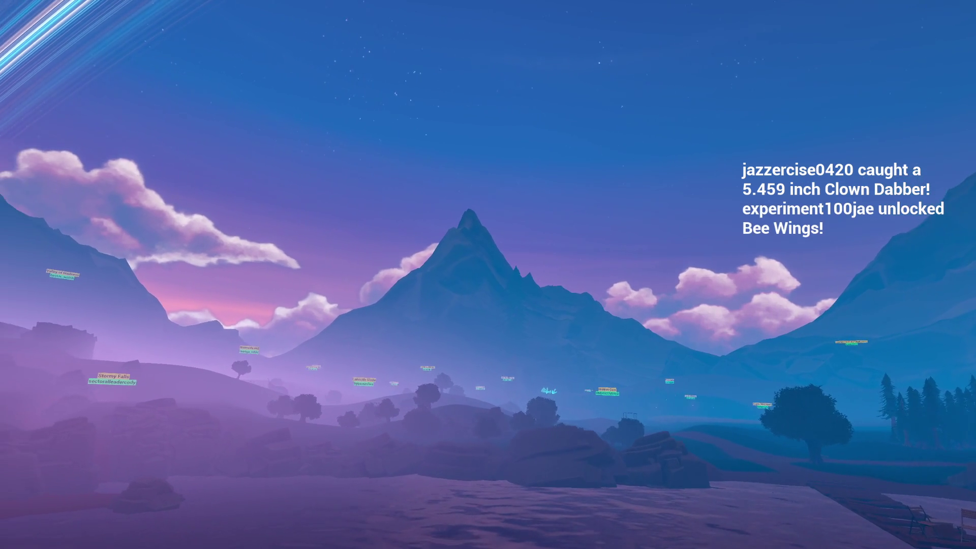
key("a")
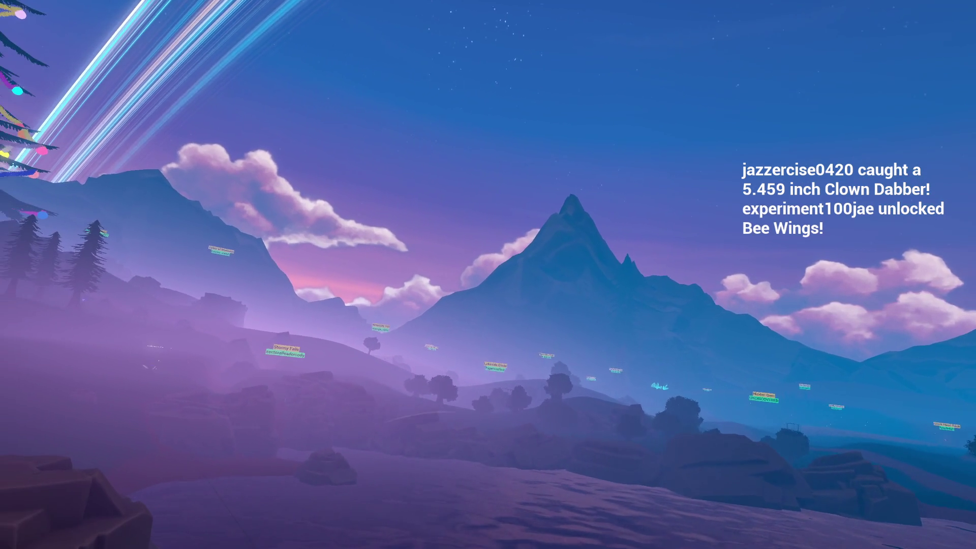
key("a")
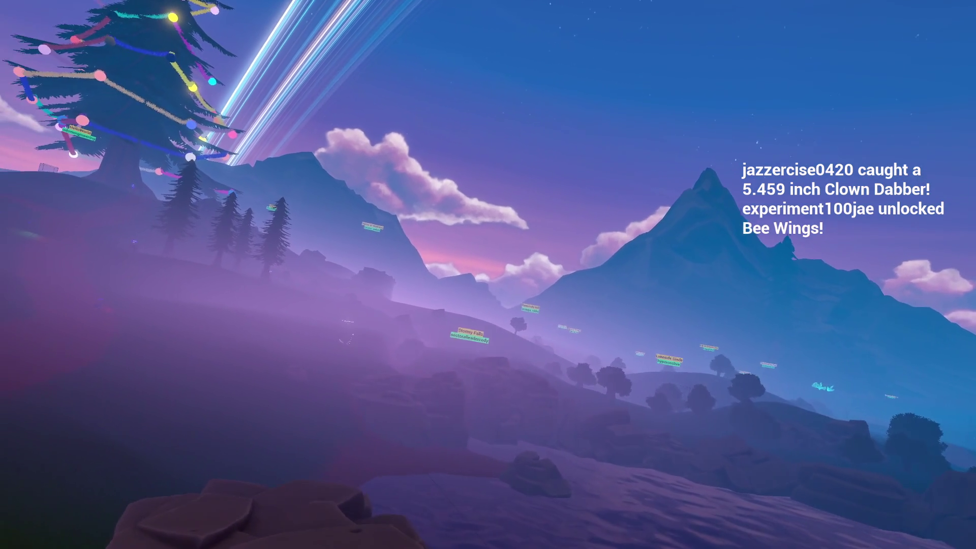
key("a")
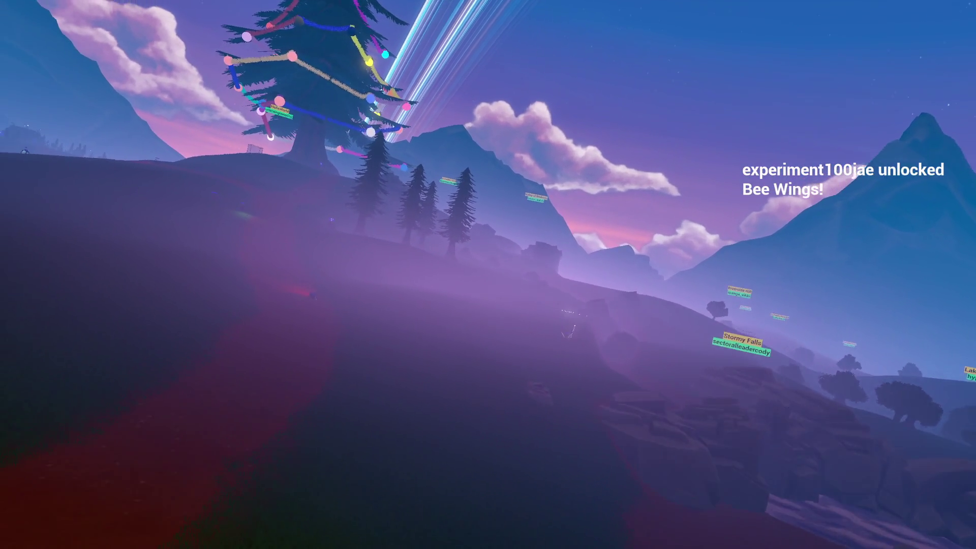
key("a")
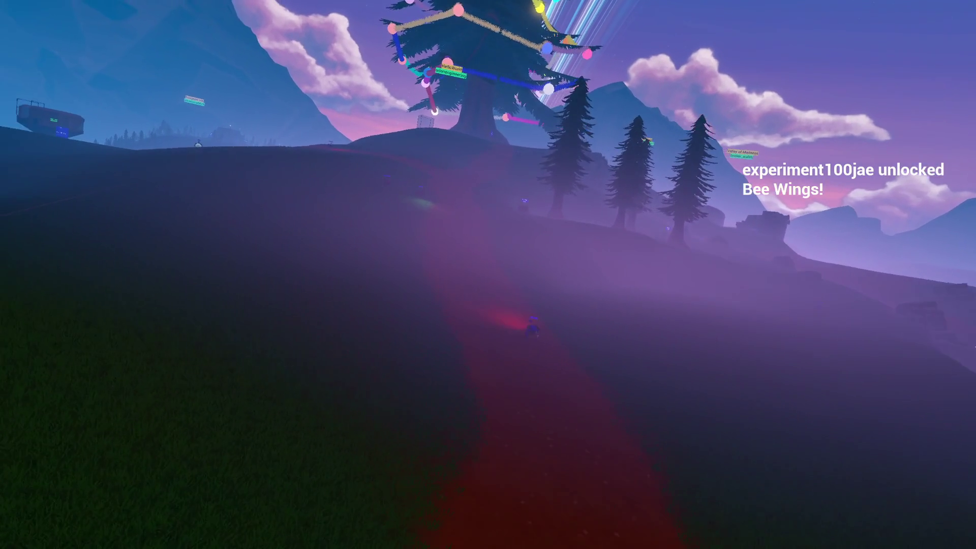
Descend to grass level, move along the hillside near other players, and bring up the overlay menu
key("a")
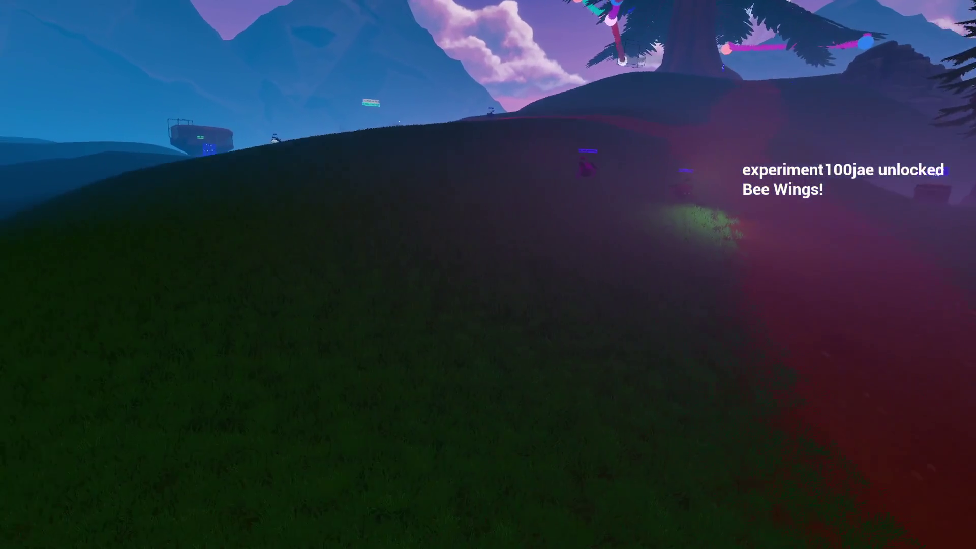
key("a")
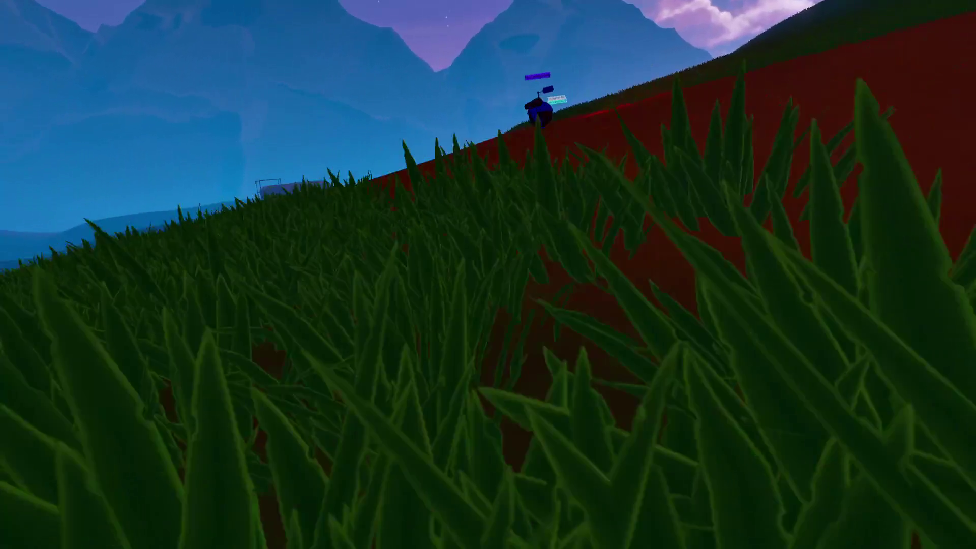
key("a")
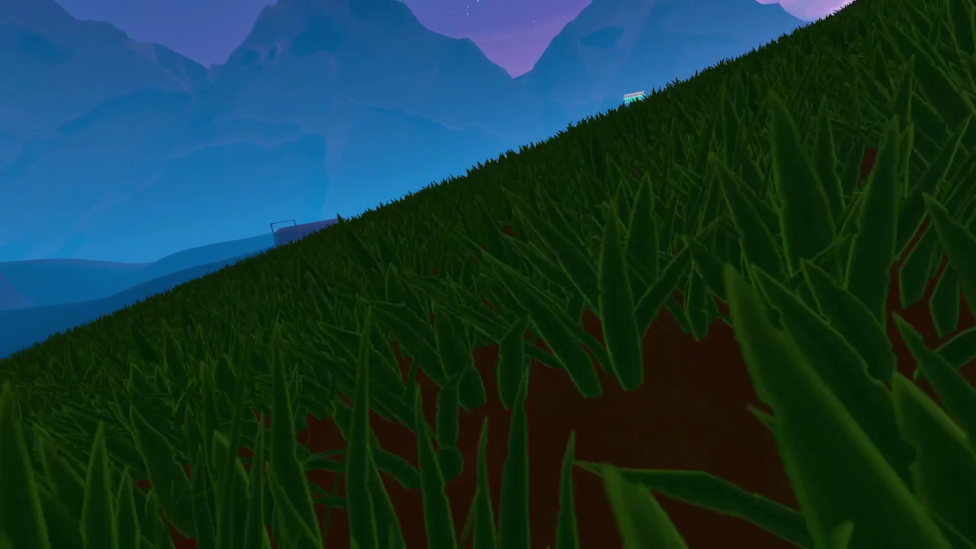
key("a")
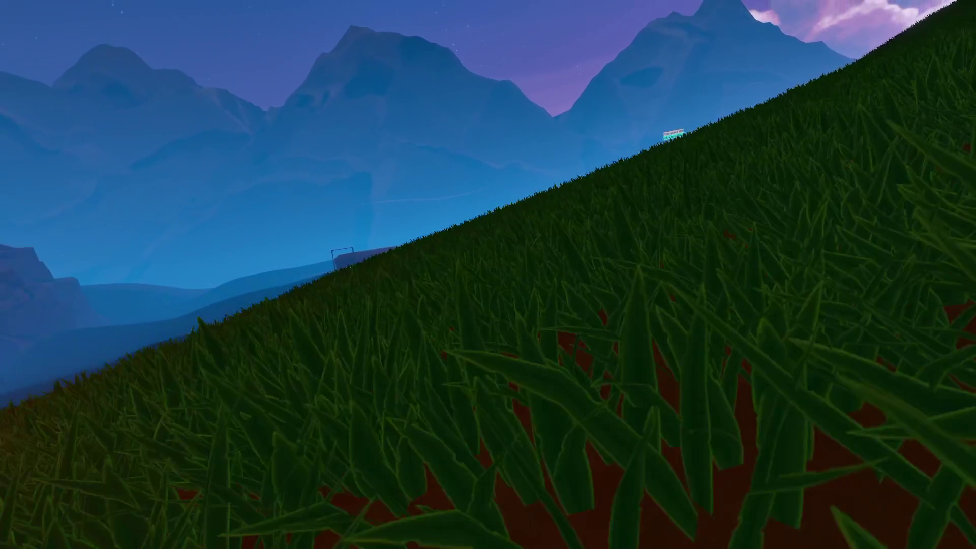
key("a")
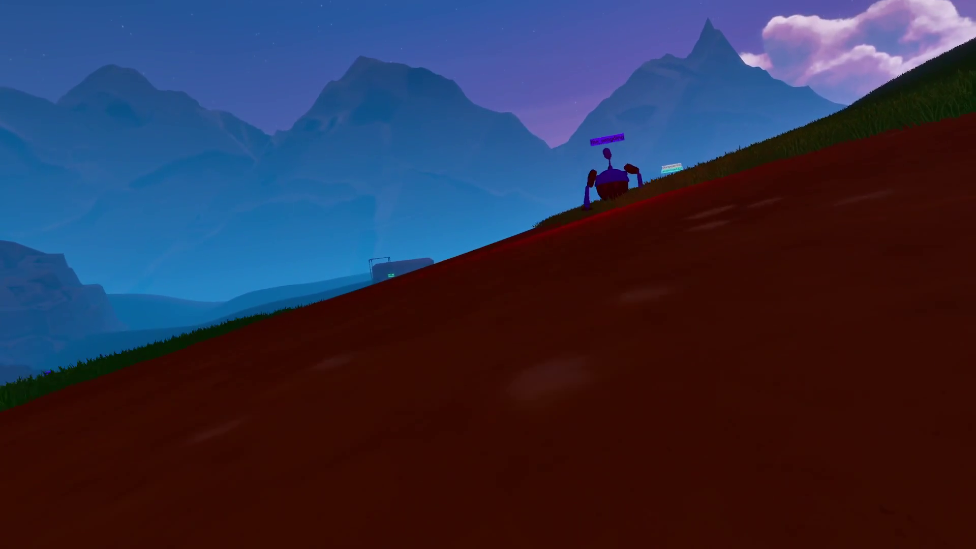
key("a")
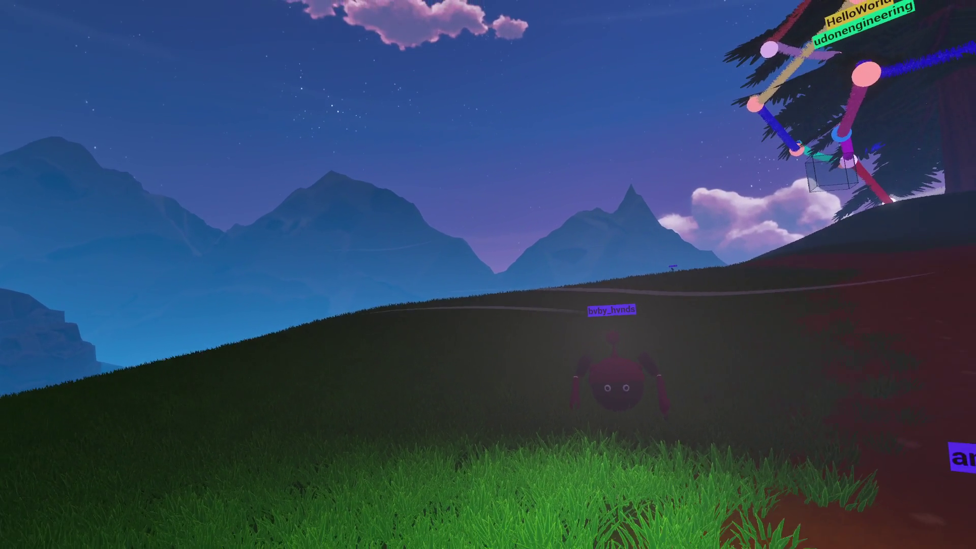
key("Insert")
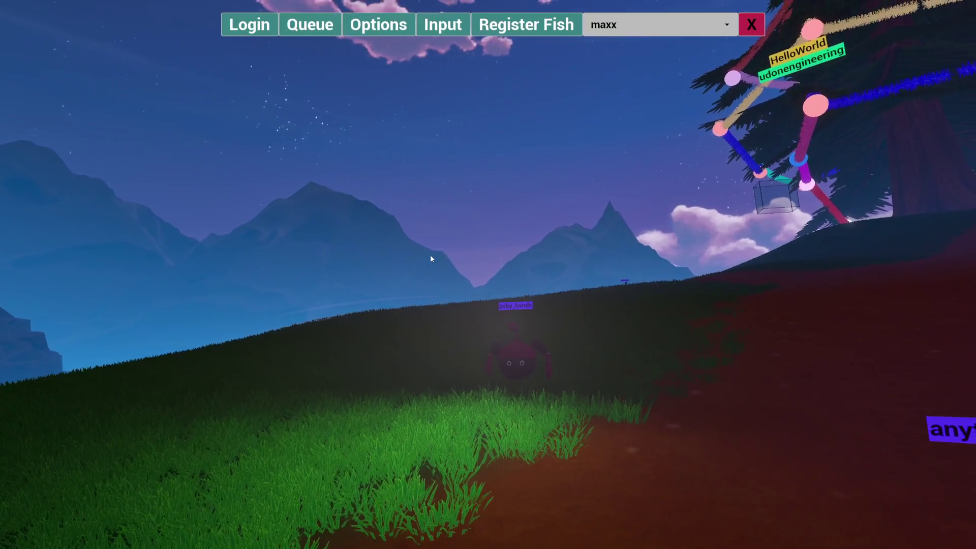
View the drop point Queue list, close it, then close the overlay menu bar
left_click(310, 25)
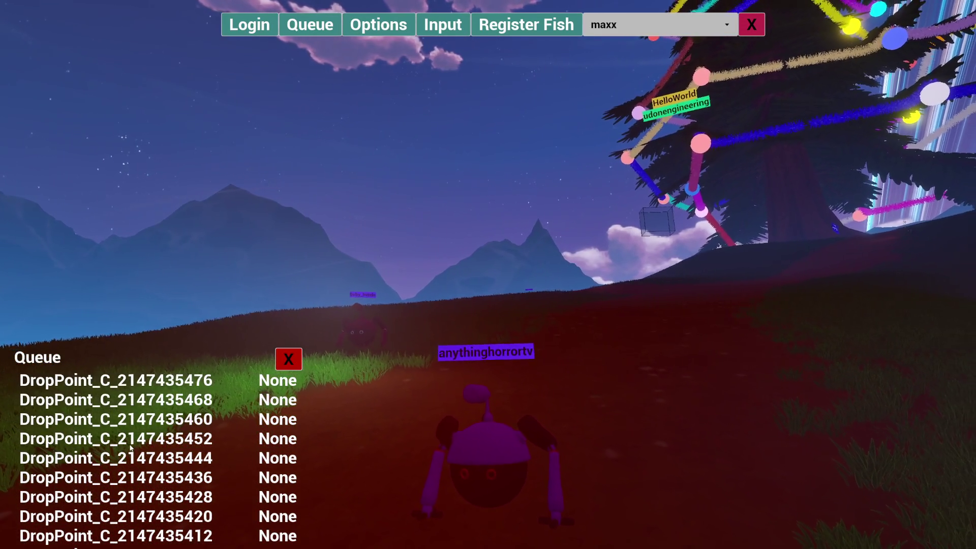
left_click(296, 361)
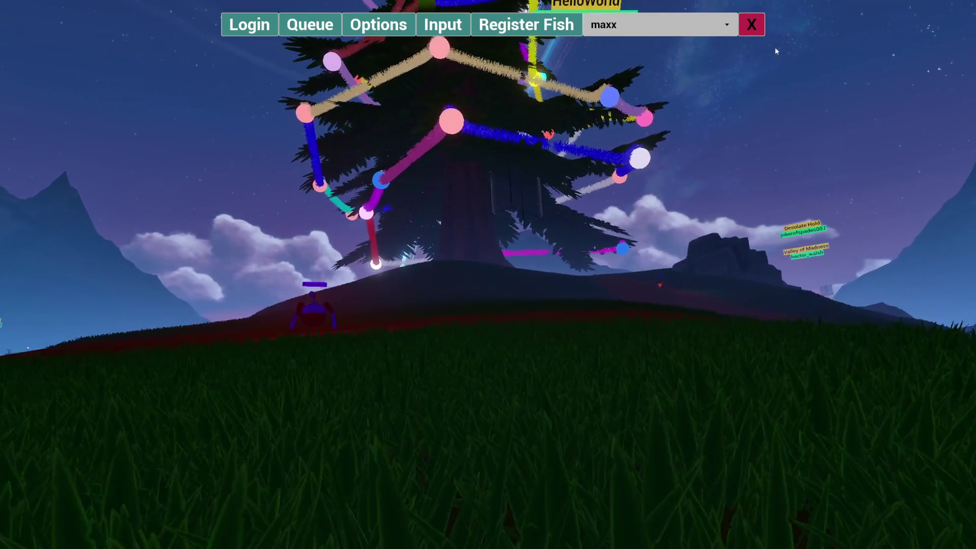
left_click(752, 24)
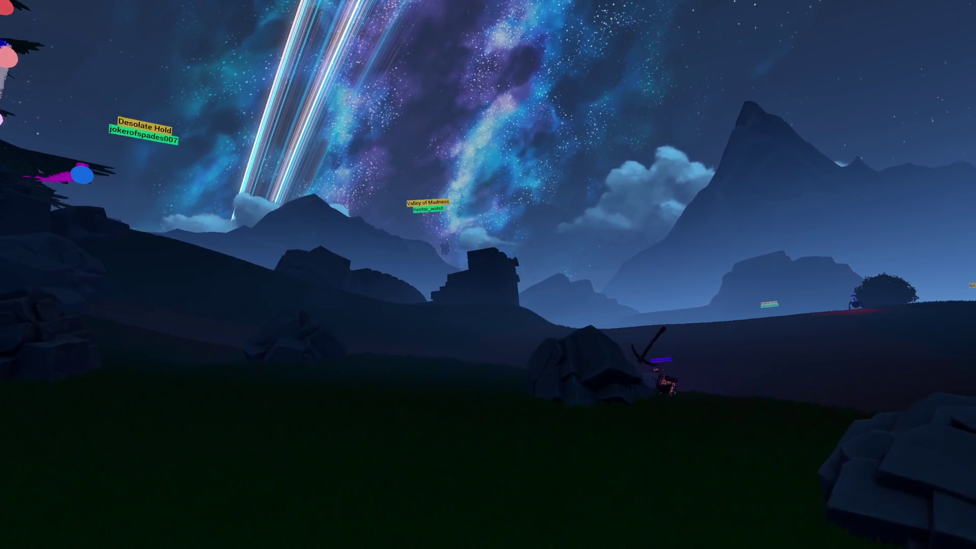
Step left and back away from the pines toward The Vale of Exile rock
key("a")
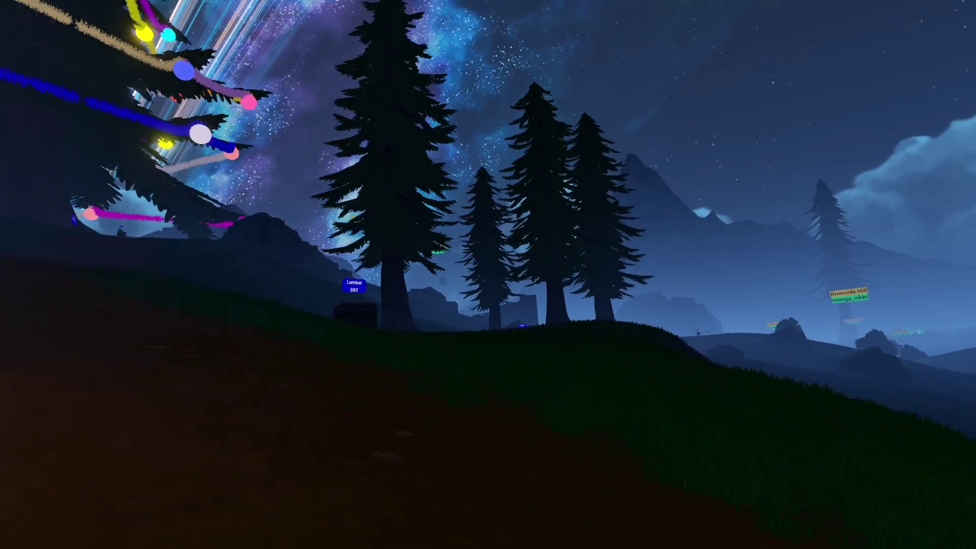
key("s")
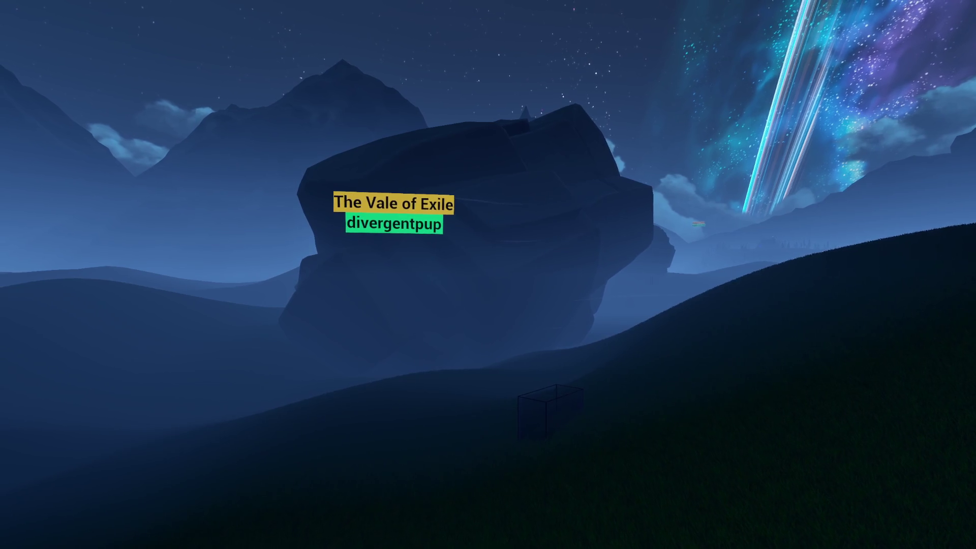
Walk up over the grassy crest toward The Vale of Exile rock with green crystals
key("w")
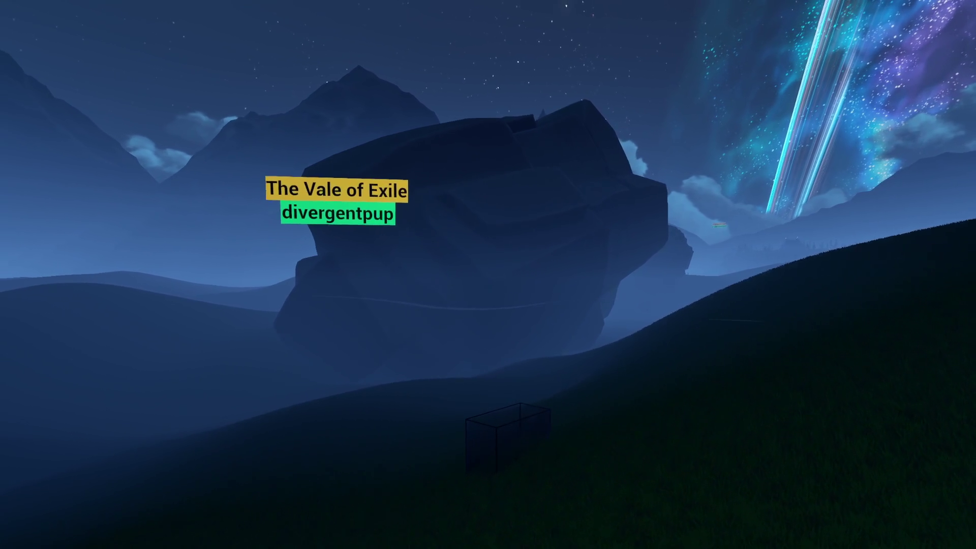
key("w")
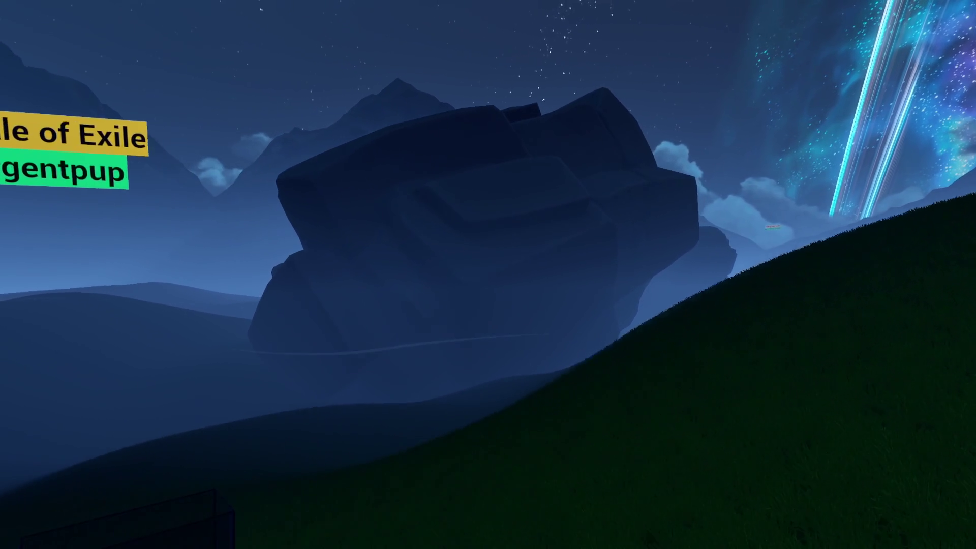
key("w")
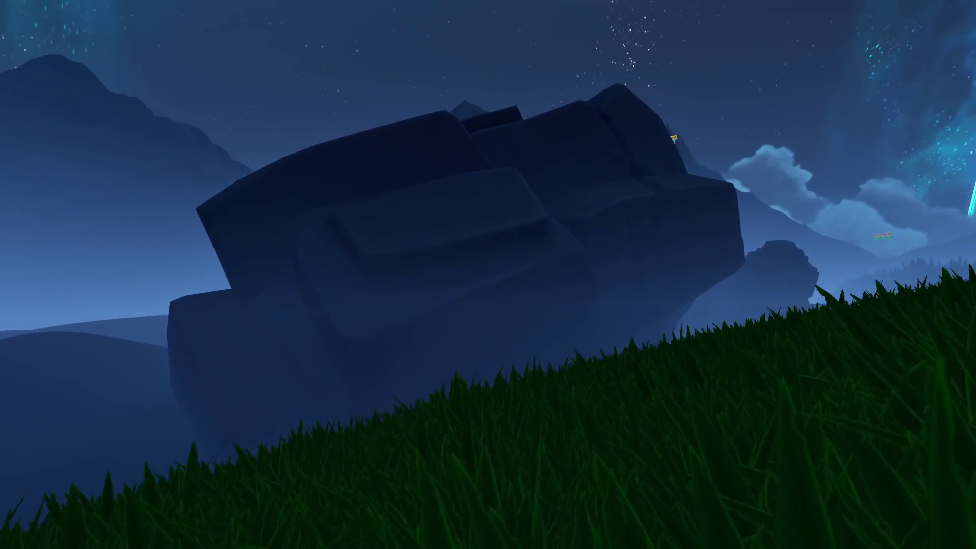
key("w")
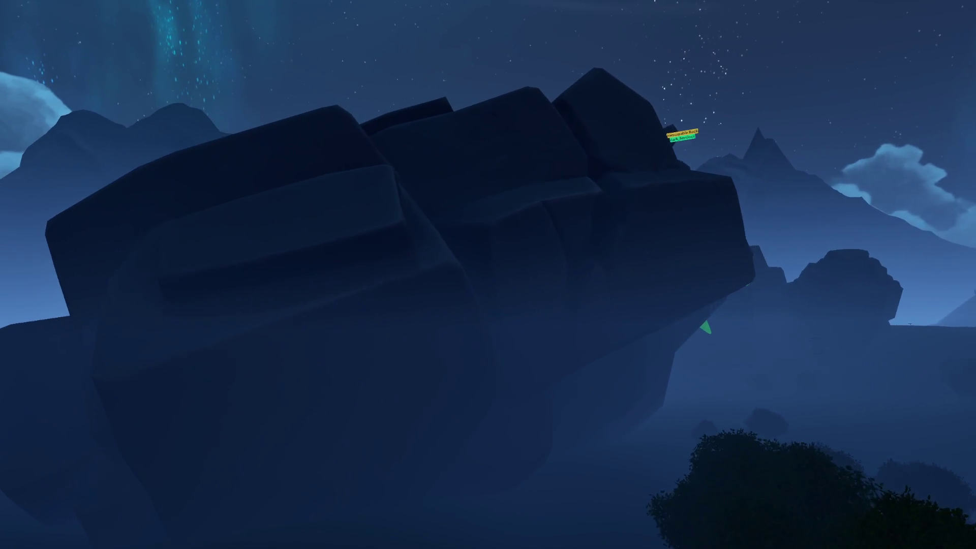
key("w")
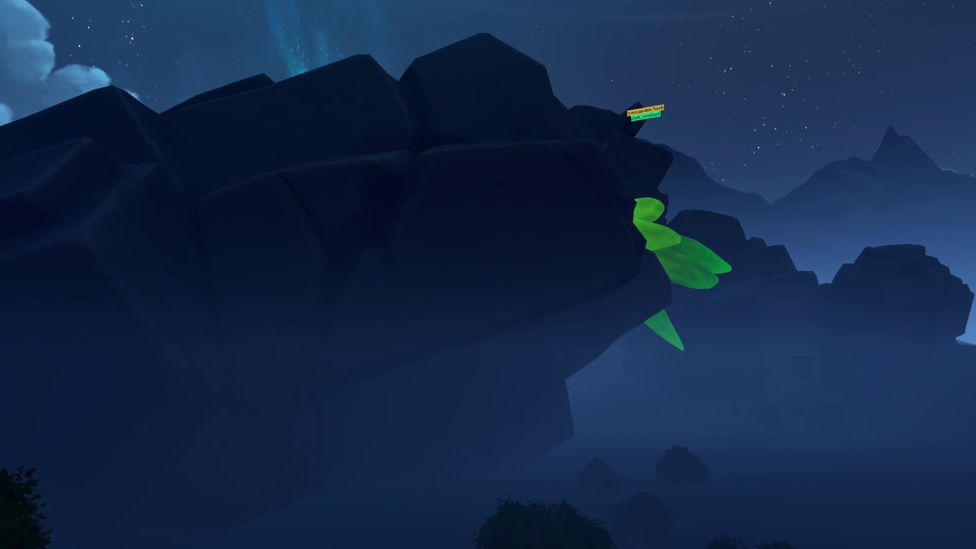
key("w")
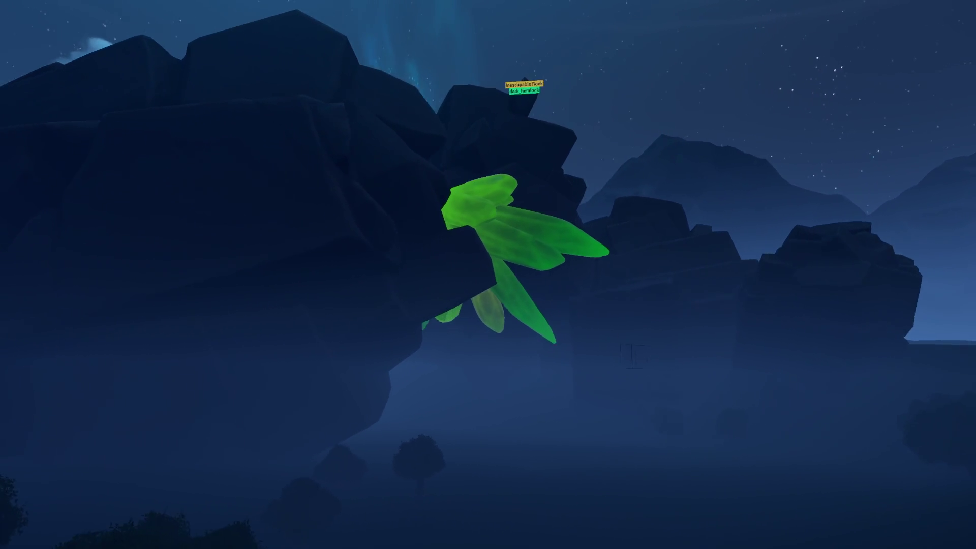
Climb the grassy slope beside the cliff, edging forward to face the glowing crystal cluster
key("w")
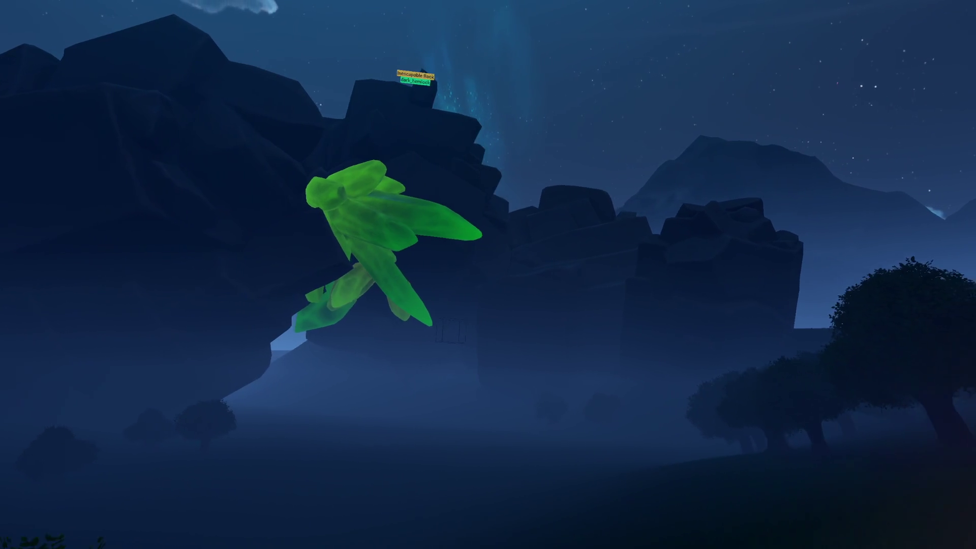
key("w")
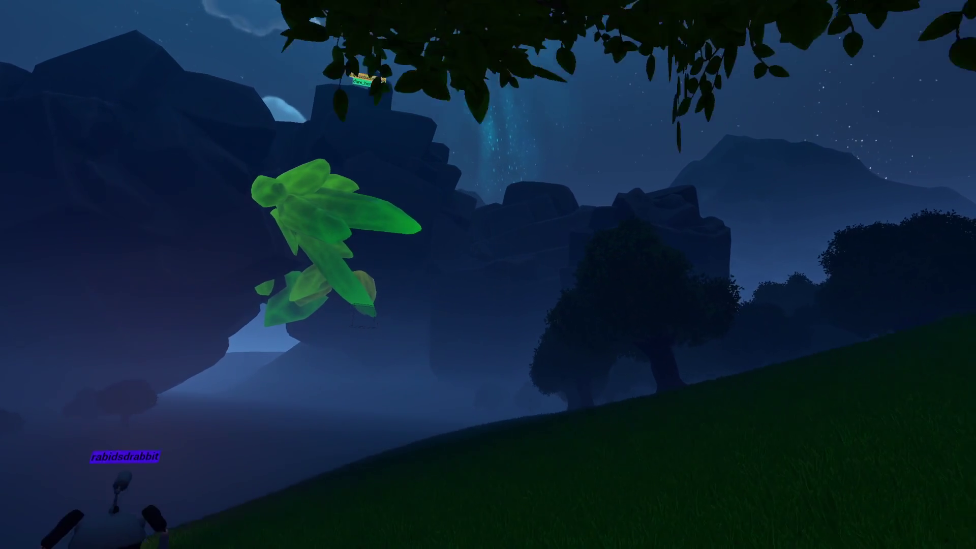
key("w")
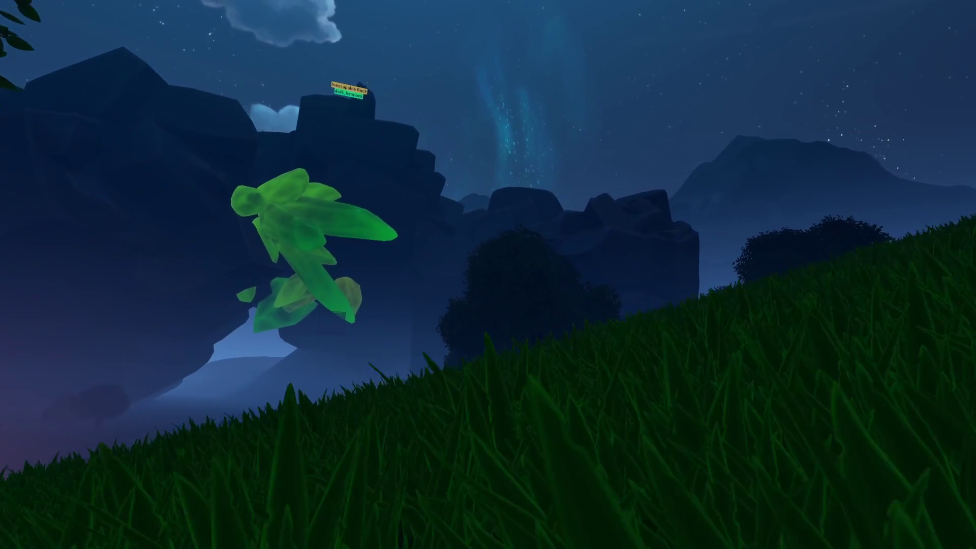
key("w")
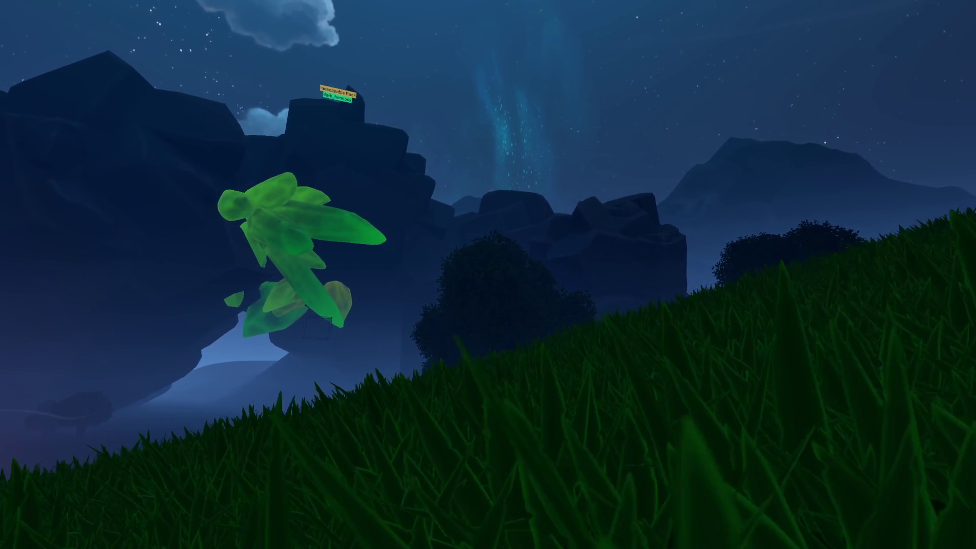
key("w")
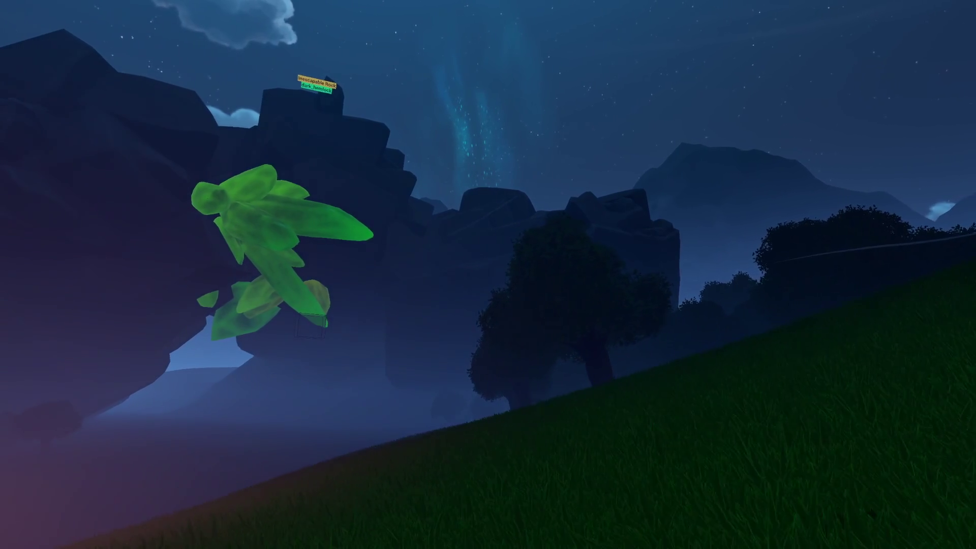
key("w")
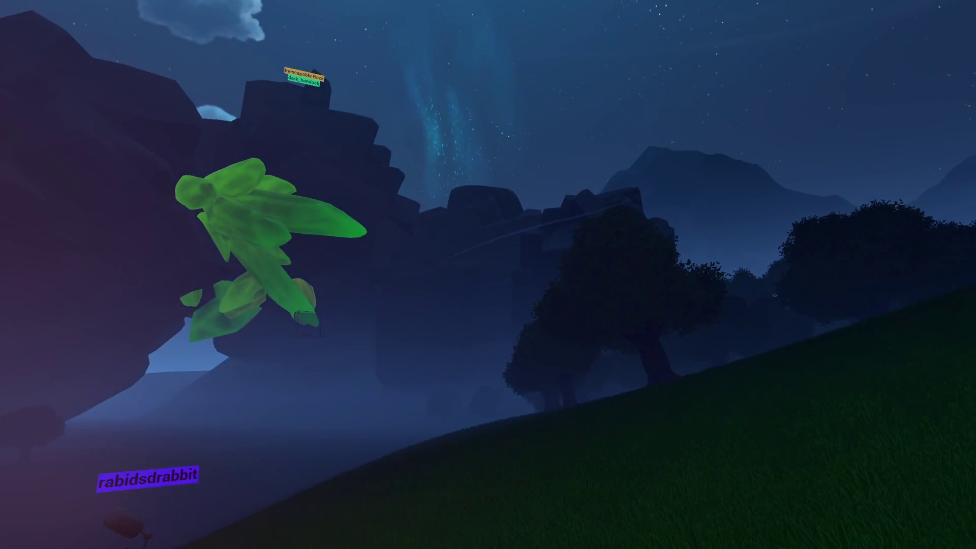
key("w")
key("w")
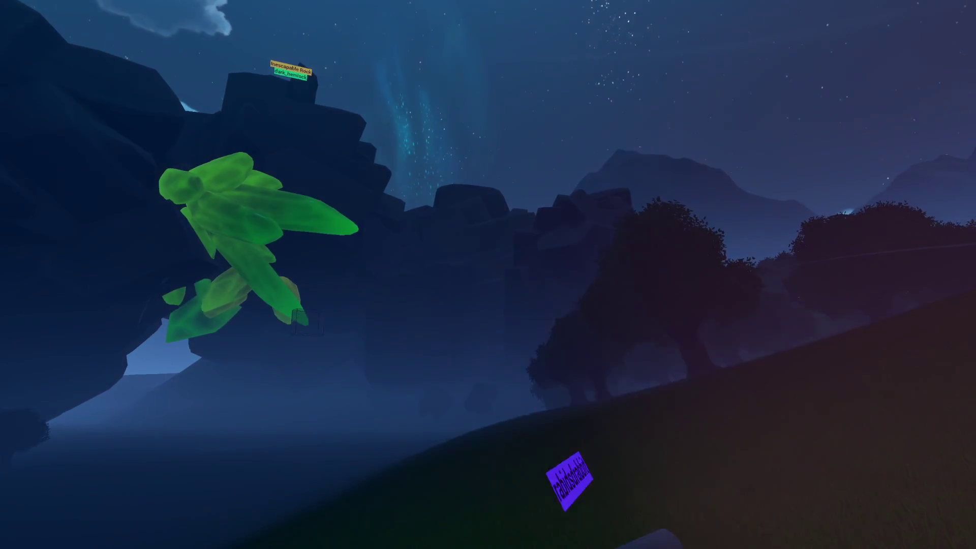